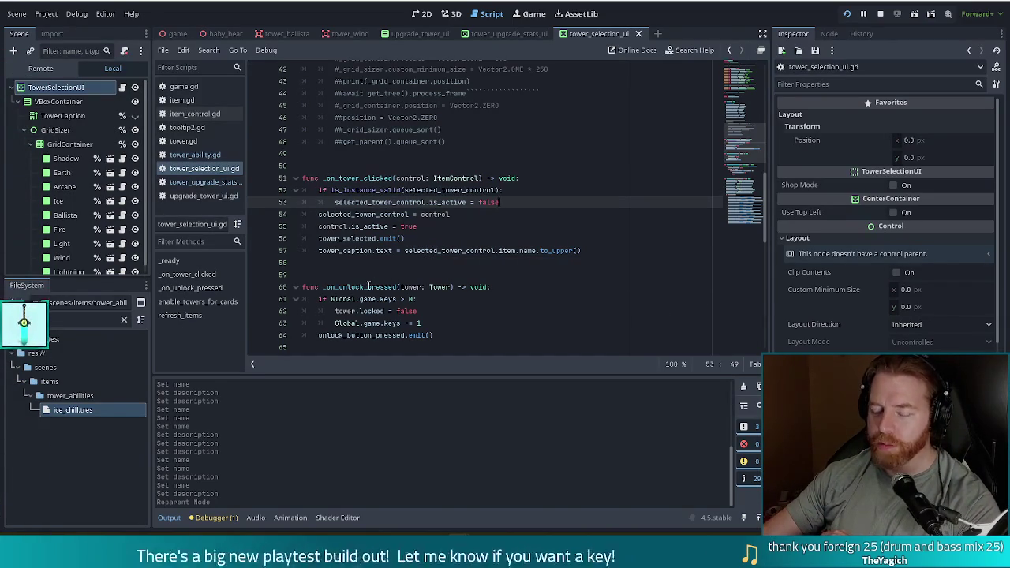
At the top of _on_tower_clicked, start a line 'if is_instance_valid(selected_tower_control)'
mouse_move(351, 300)
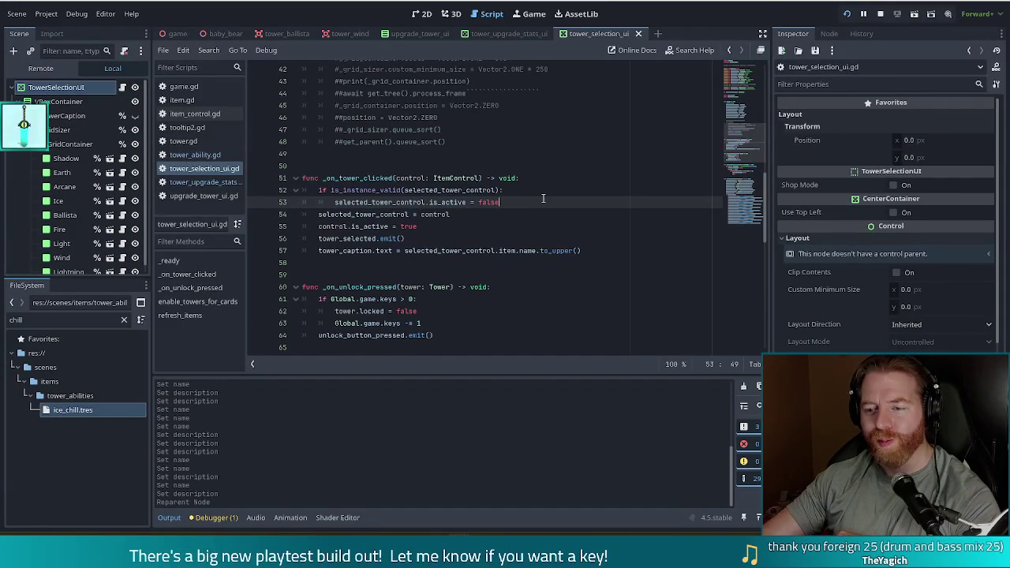
click(545, 180)
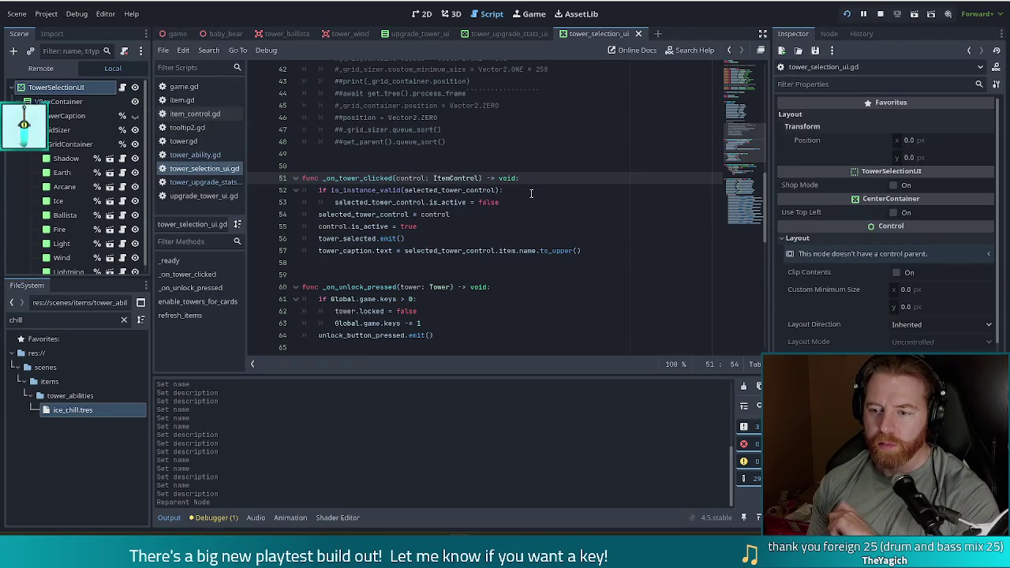
key(Return)
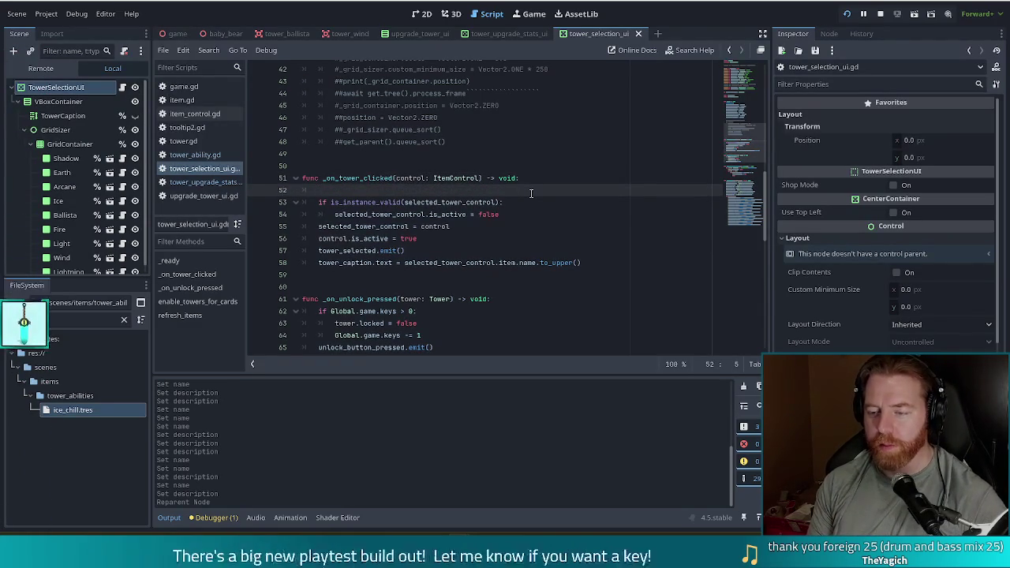
text(if _)
key(BackSpace)
text(is_ins)
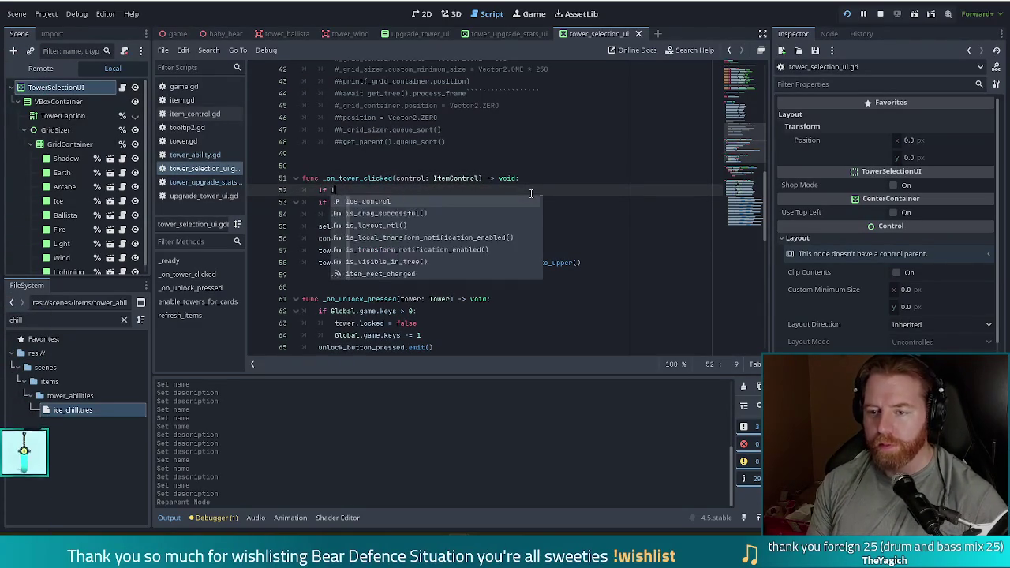
key(Down)
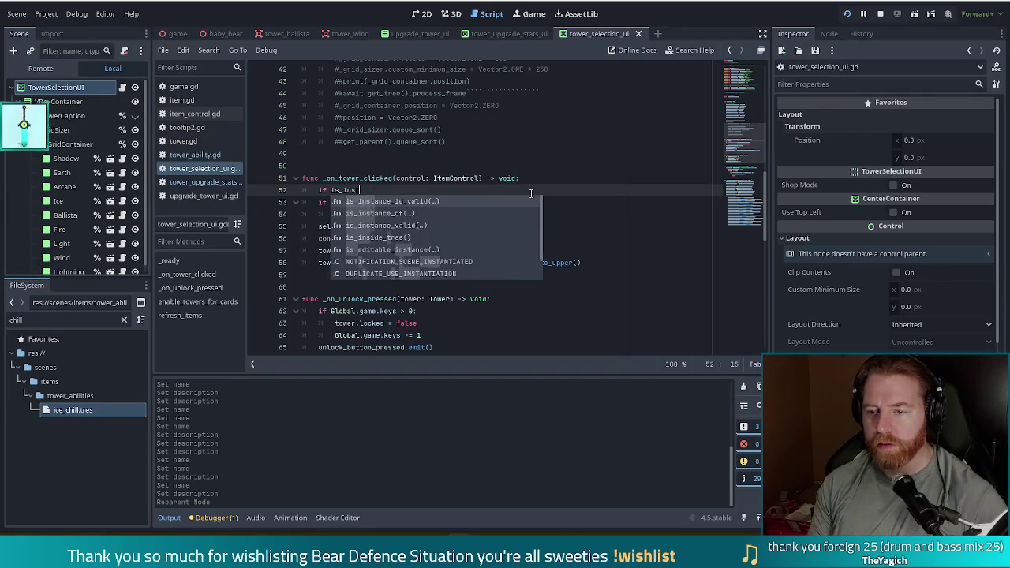
key(Return)
key(Left)
key(Left)
key(Left)
key(BackSpace)
key(BackSpace)
key(BackSpace)
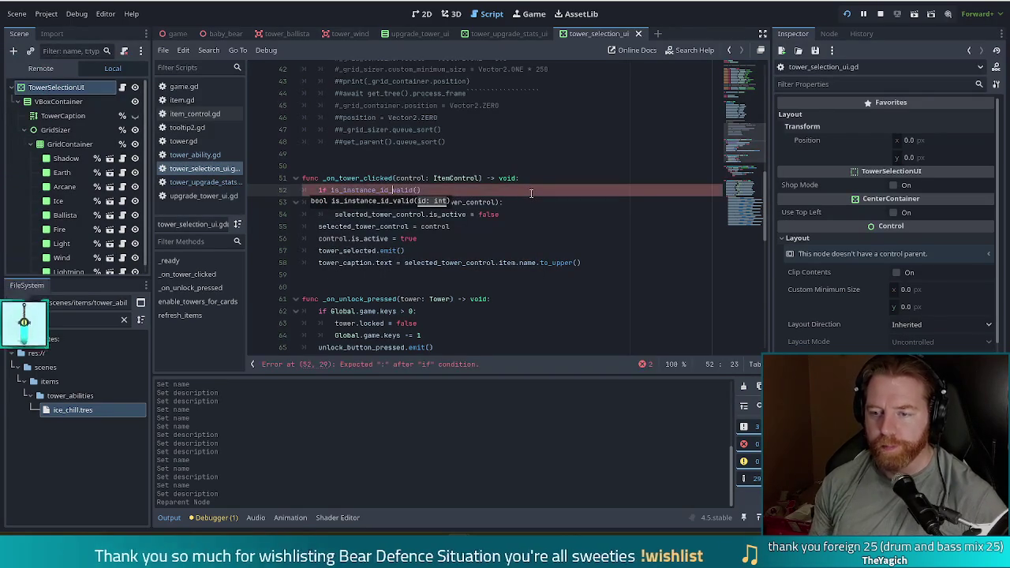
key(Right)
key(Right)
key(Right)
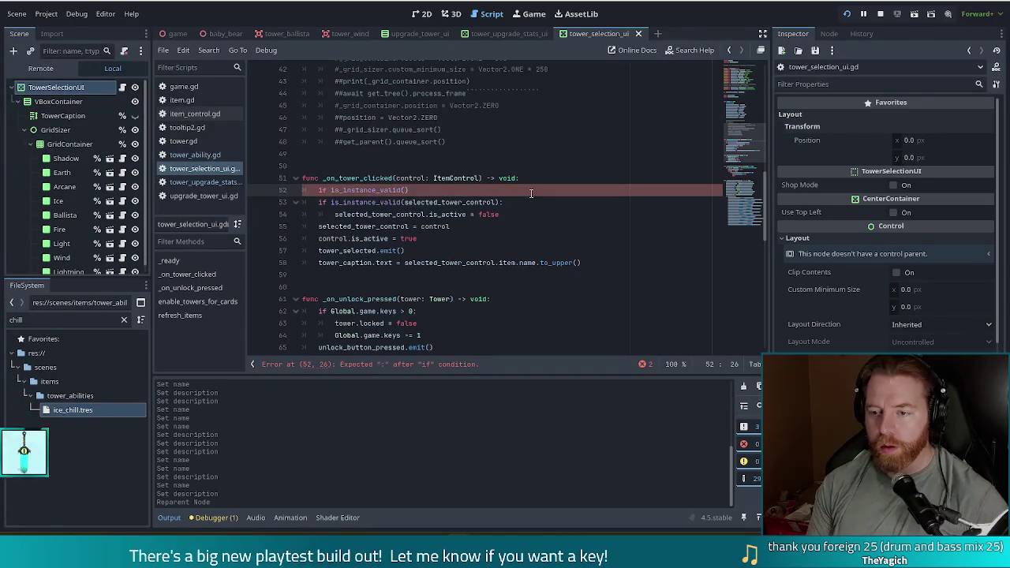
text(c)
key(Return)
key(End)
Complete the condition with 'and control == selected_tower_control:'
text(and con)
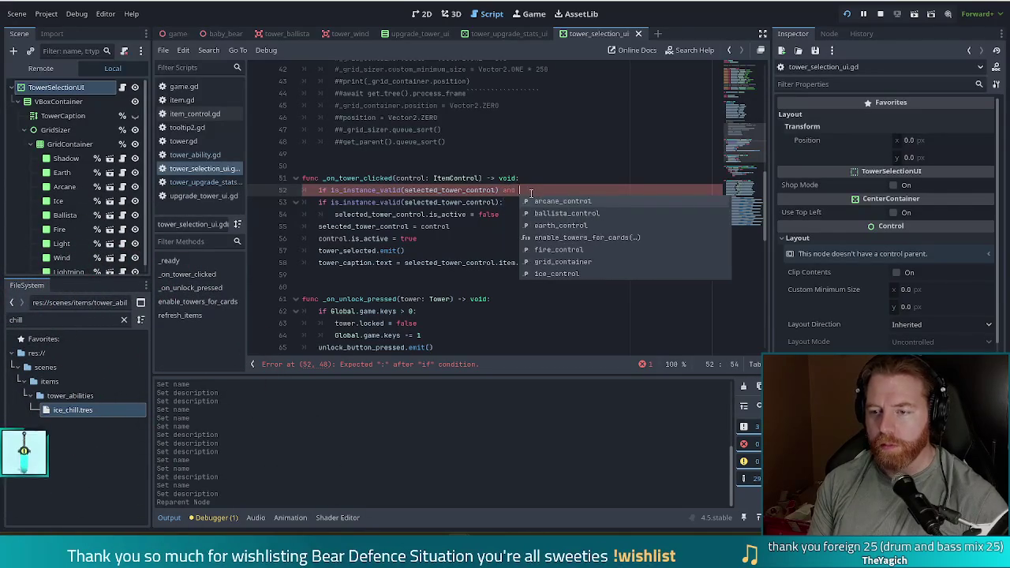
key(Return)
text(= sele)
key(Return)
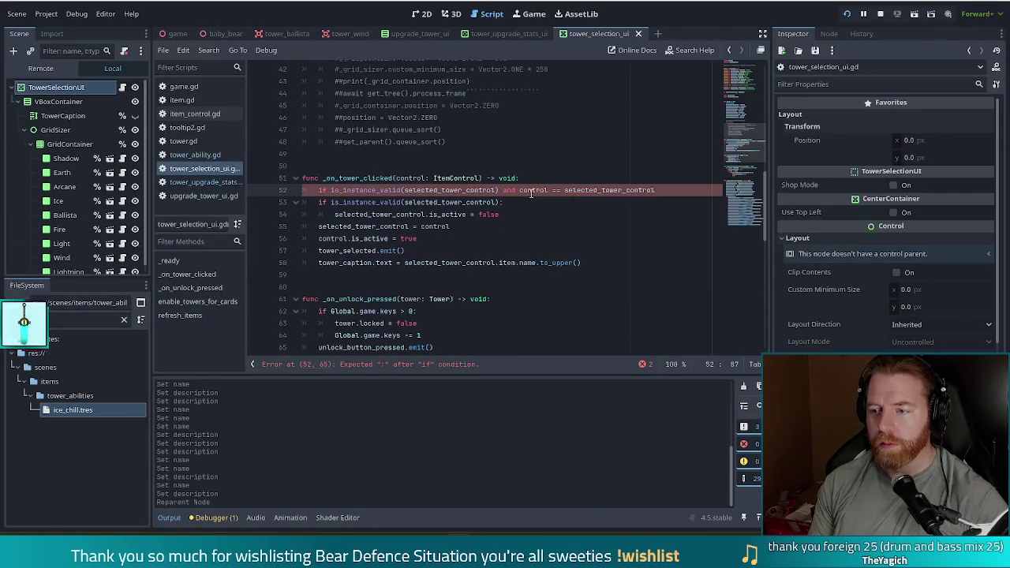
text(:)
key(Return)
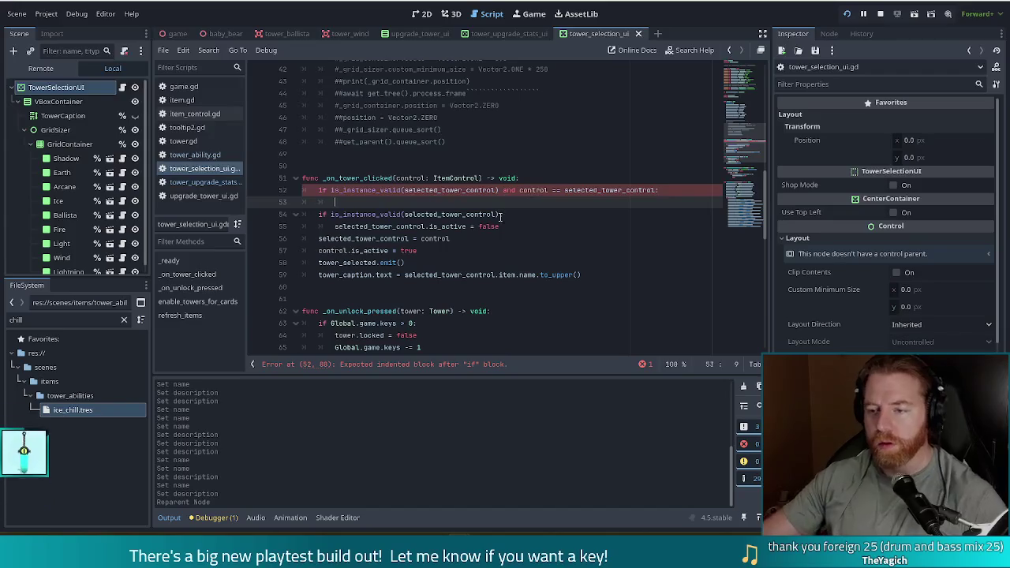
Copy 'selected_tower_control.is_active = false' into the new if block and remove the leftover blank line
drag(510, 225, 525, 214)
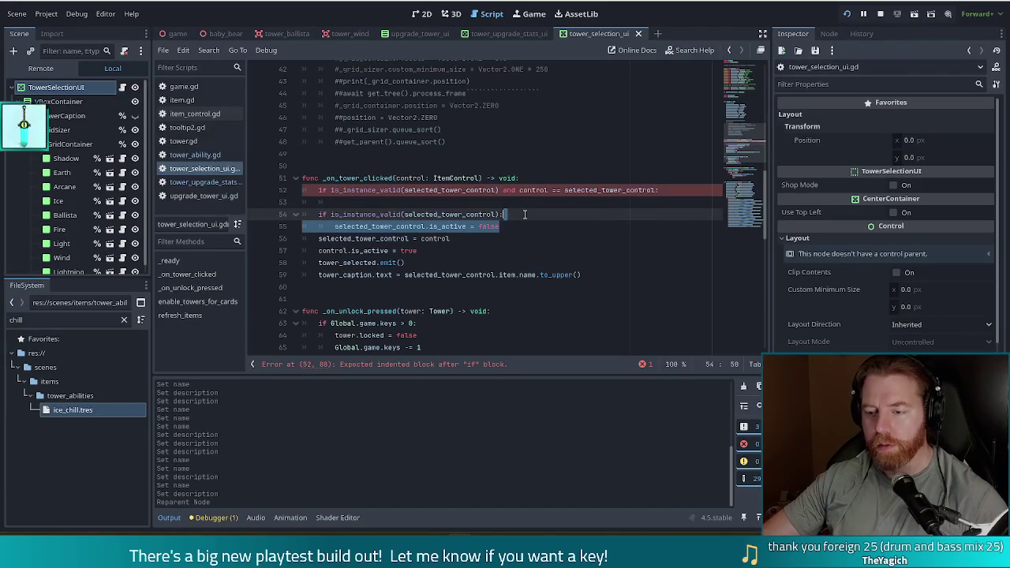
key(ctrl+c)
click(443, 203)
key(ctrl+v)
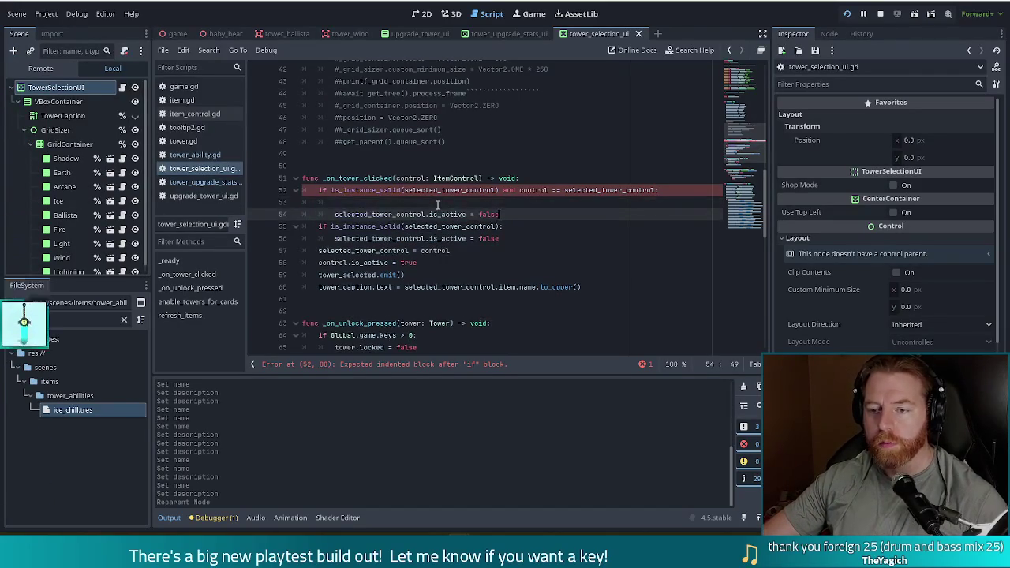
drag(332, 214, 337, 202)
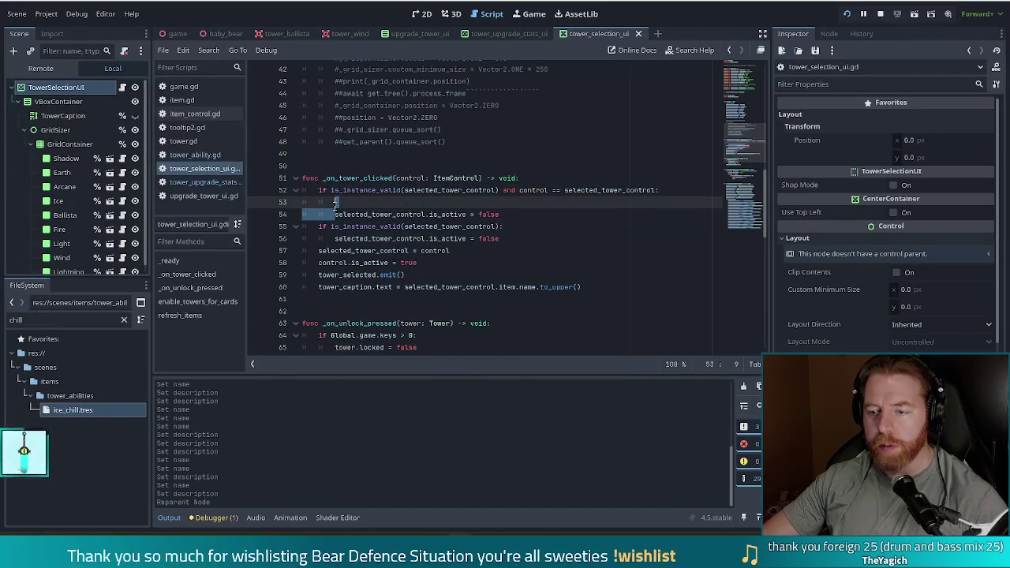
key(BackSpace)
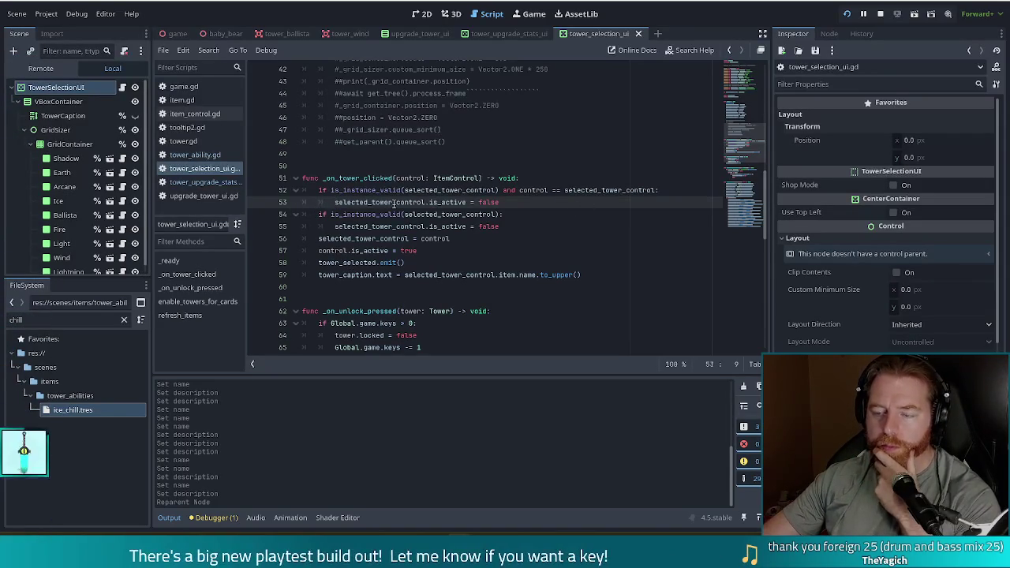
click(445, 251)
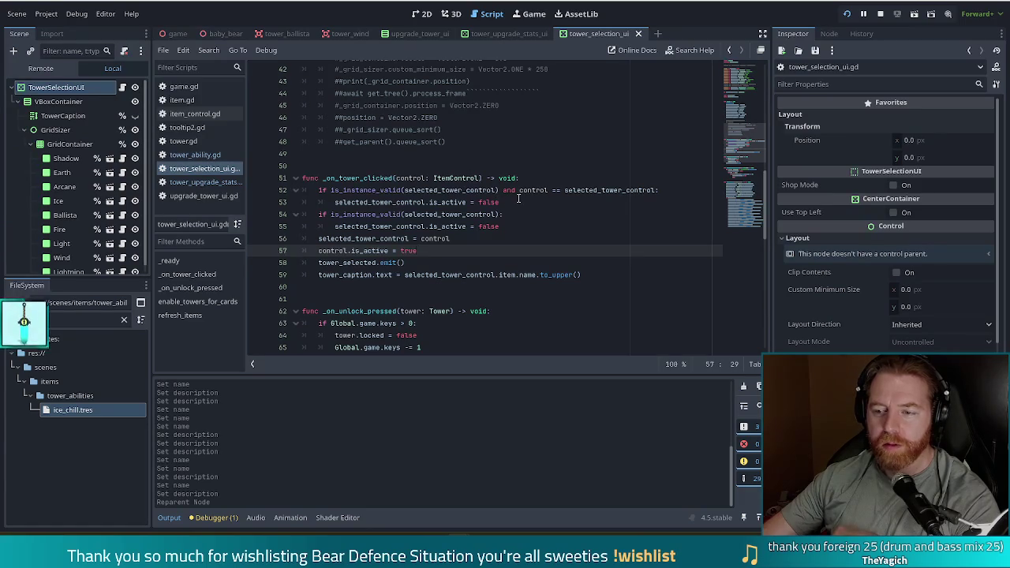
click(515, 201)
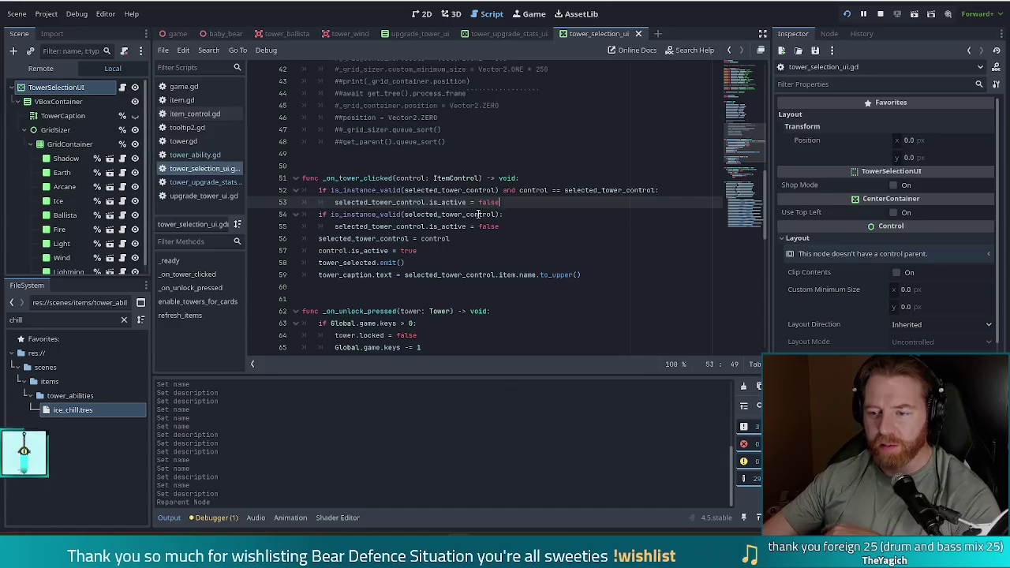
click(413, 262)
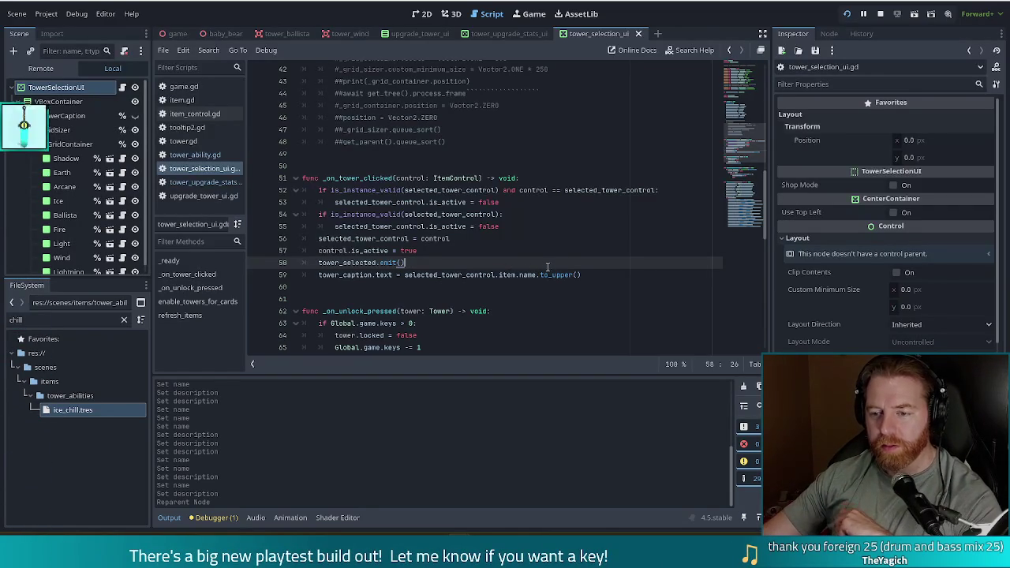
click(593, 275)
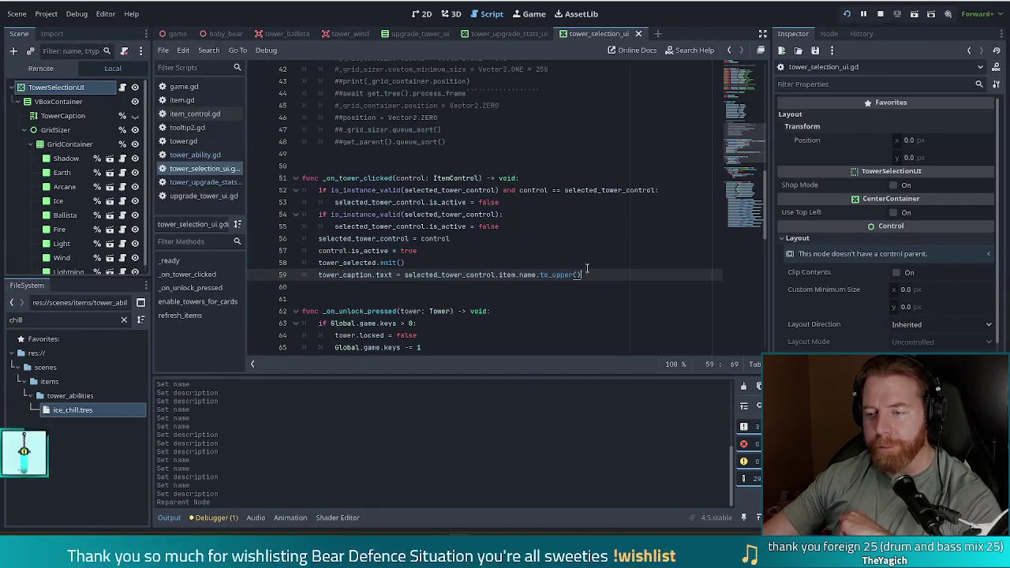
click(528, 203)
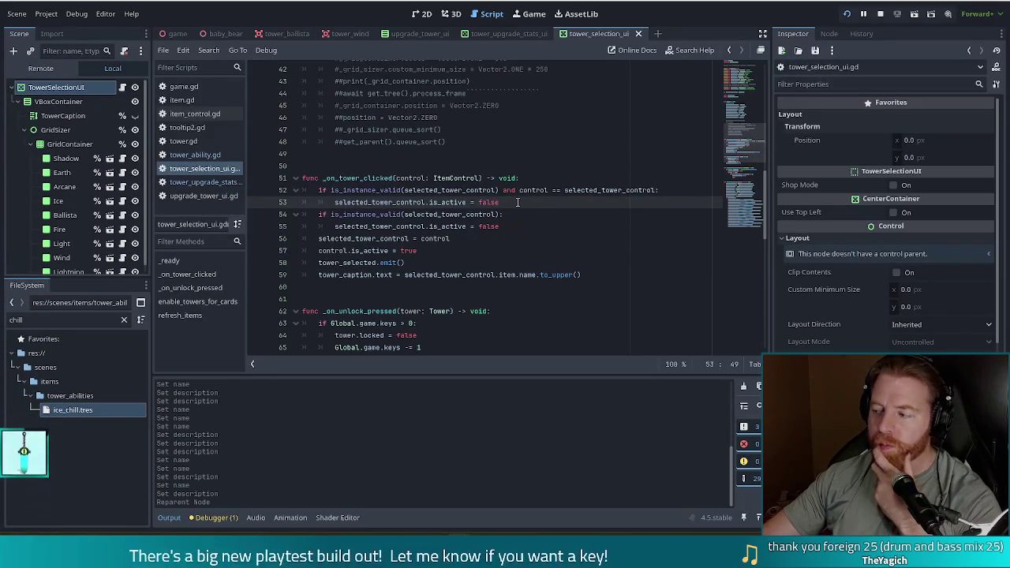
mouse_move(518, 202)
mouse_down()
mouse_move(545, 167)
mouse_move(543, 180)
mouse_up()
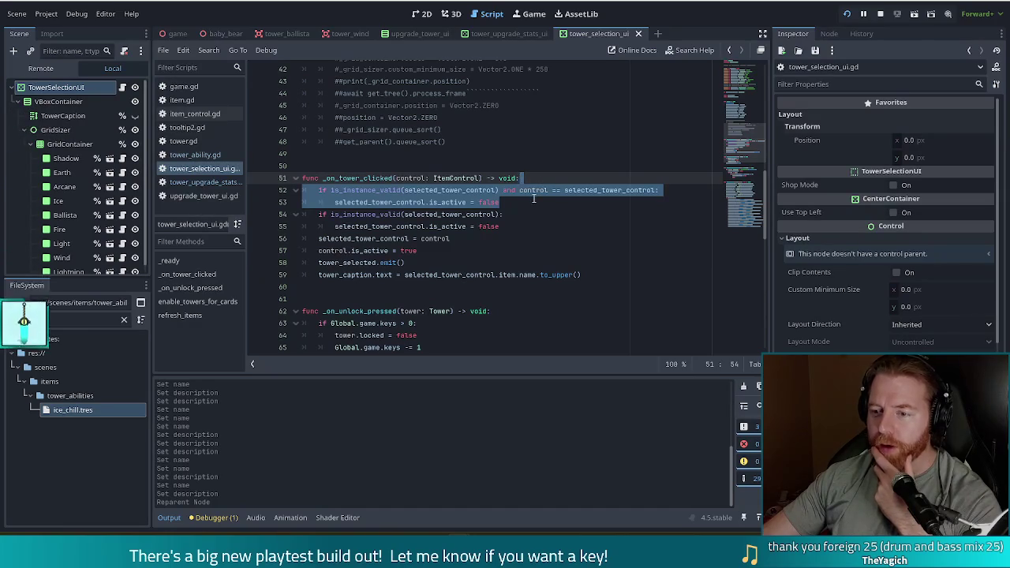
Delete the same-tower check lines, save tower_selection_ui.gd, and review the handler's remaining lines
key(Delete)
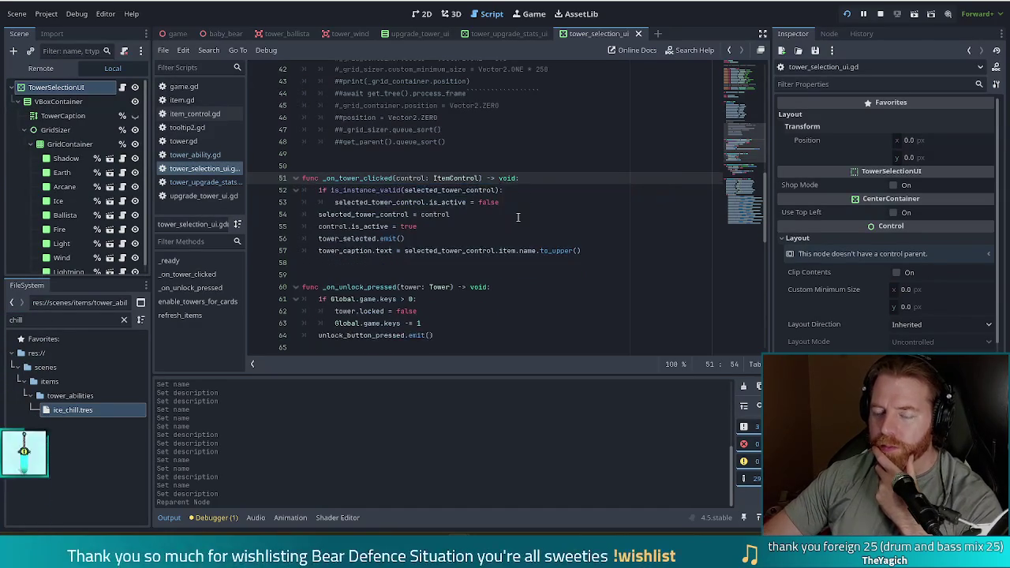
key(ctrl+s)
click(474, 190)
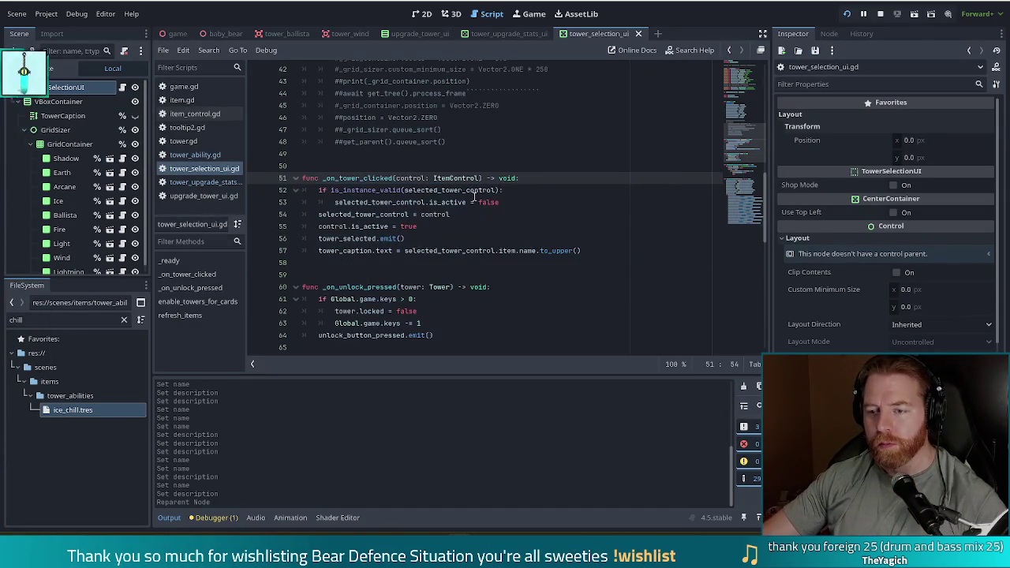
click(398, 228)
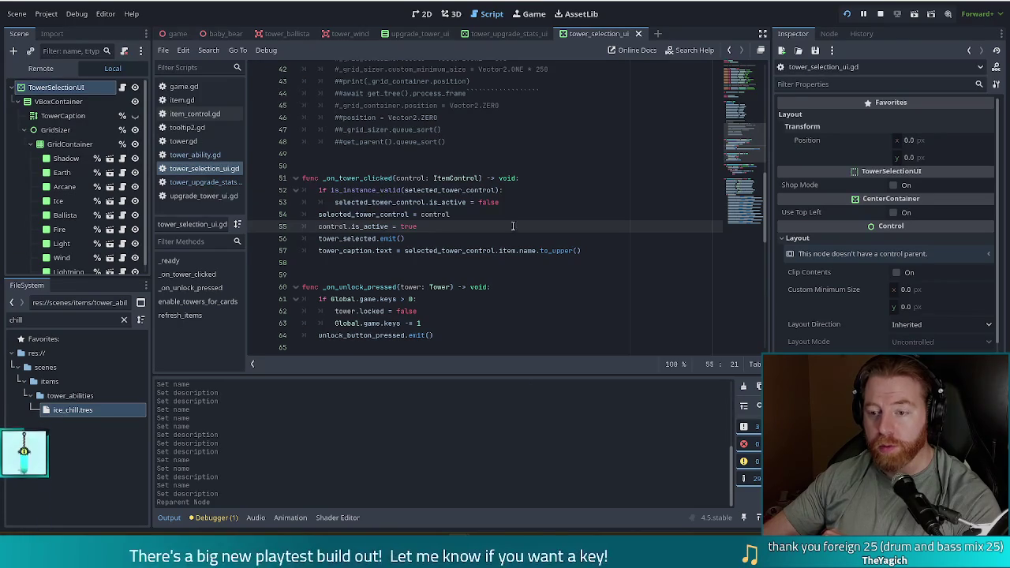
click(429, 237)
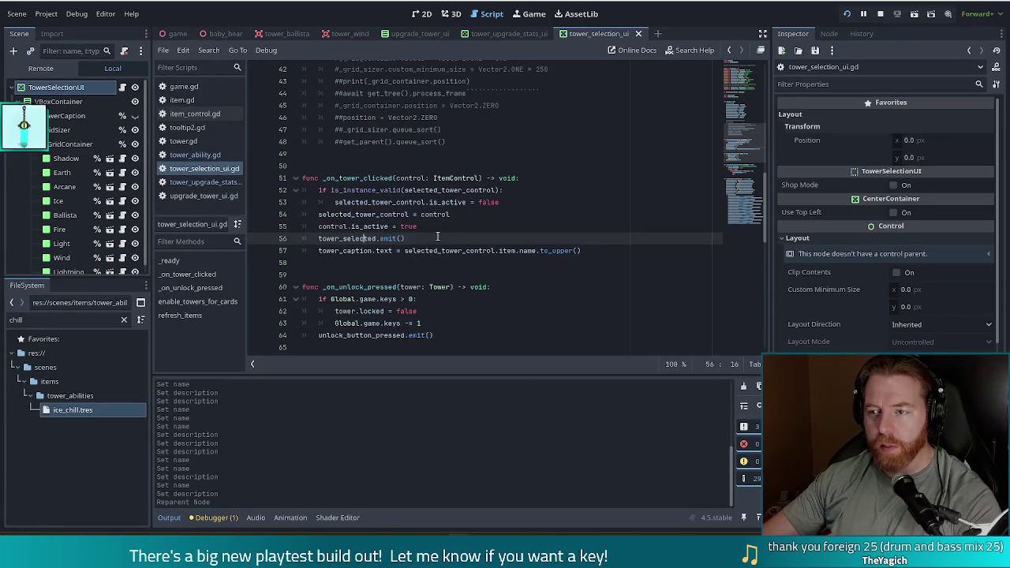
click(516, 30)
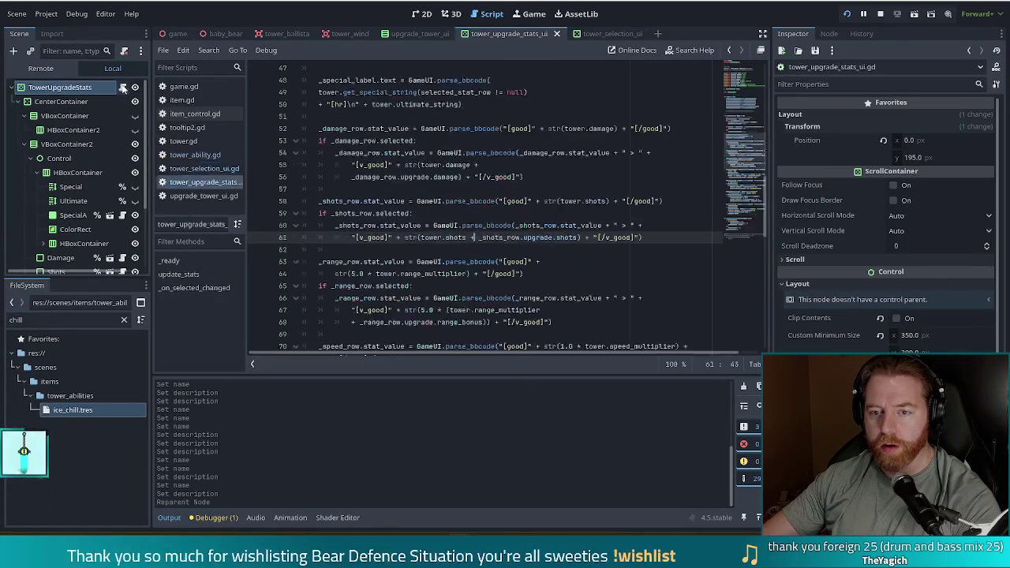
Scroll through update_stats in tower_upgrade_stats_ui.gd, then return to the top via the minimap
scroll(468, 193, up, 6)
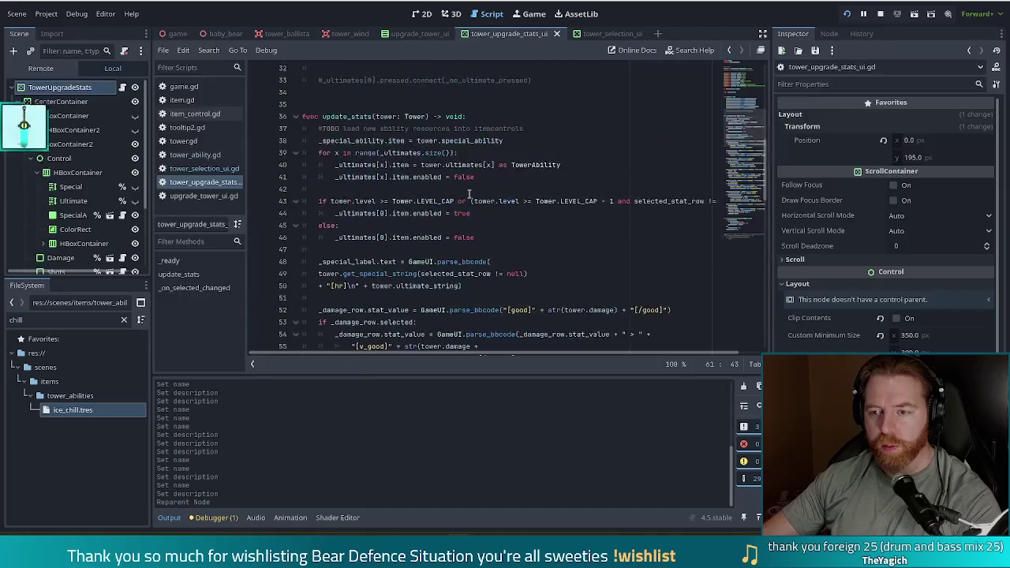
click(439, 188)
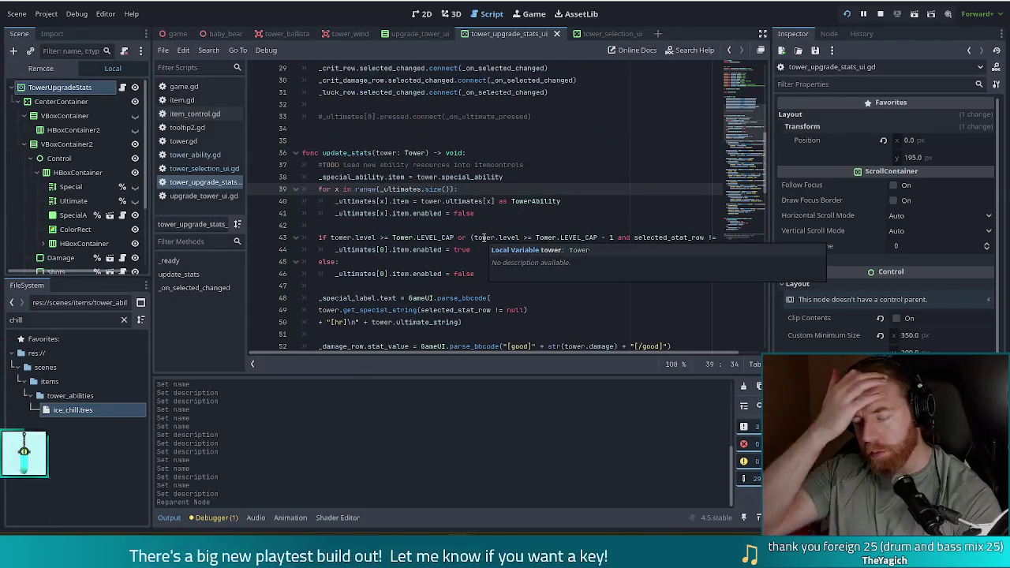
click(511, 200)
scroll(517, 206, down, 2)
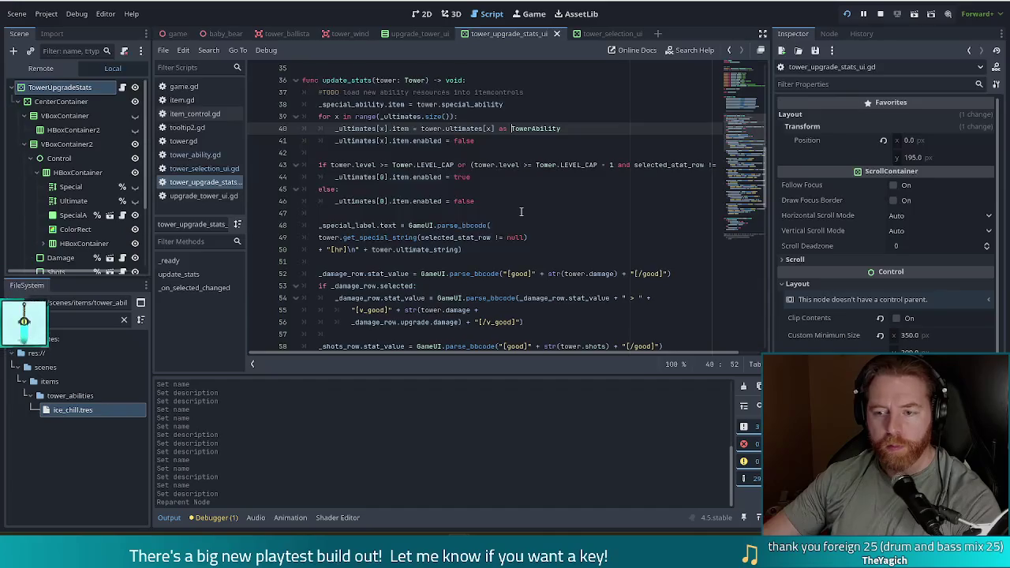
scroll(521, 211, down, 15)
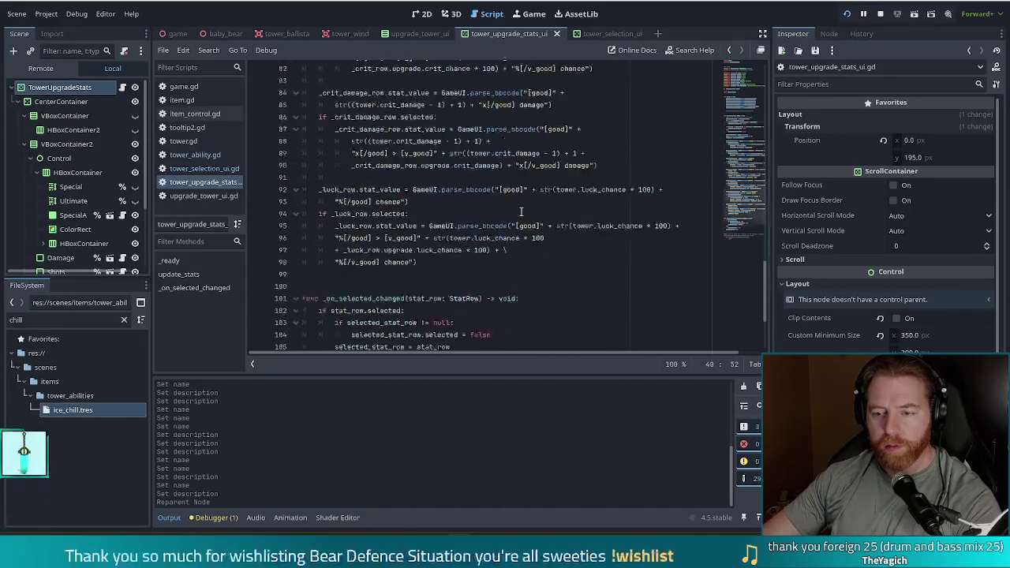
scroll(521, 212, down, 4)
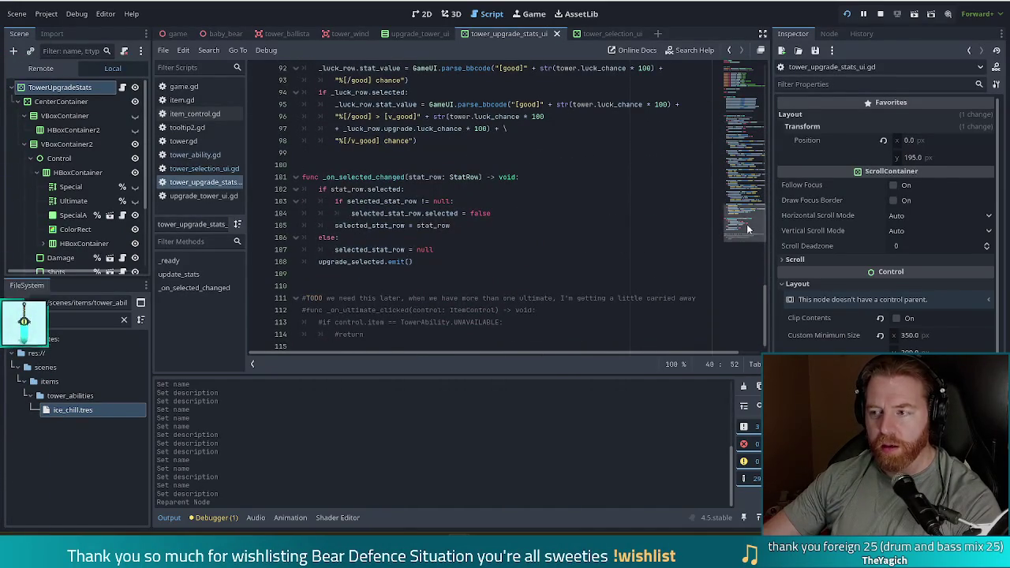
click(753, 100)
drag(753, 100, 754, 82)
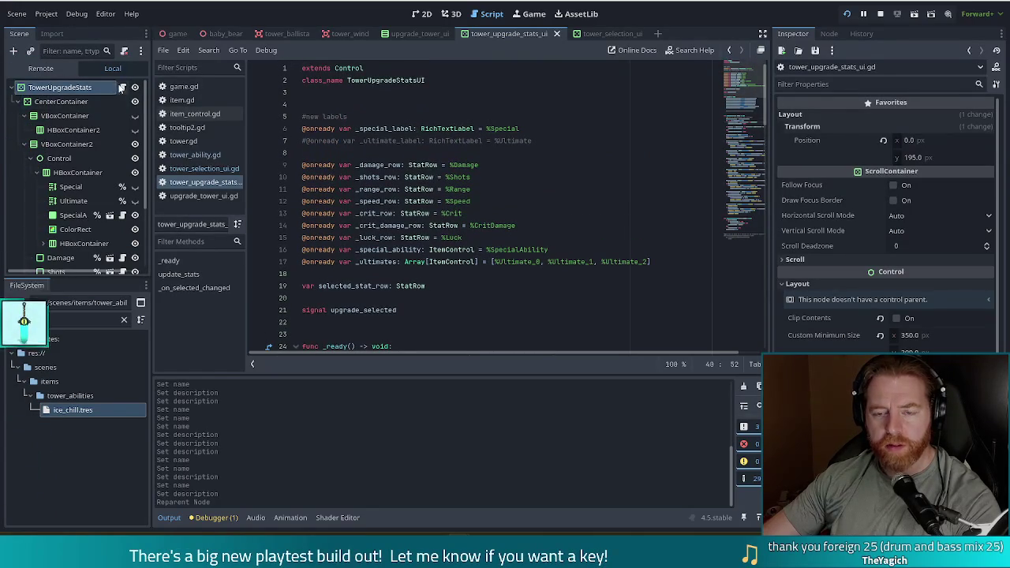
Switch to the upgrade_tower_ui scene and open its upgrade_tower_ui.gd script
click(420, 34)
click(126, 89)
scroll(509, 187, down, 2)
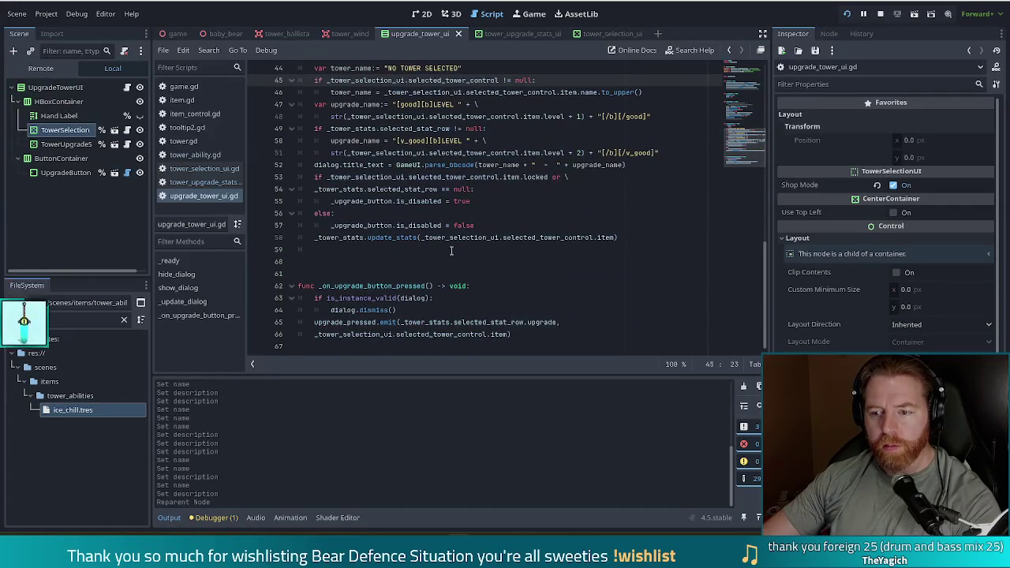
scroll(484, 310, up, 3)
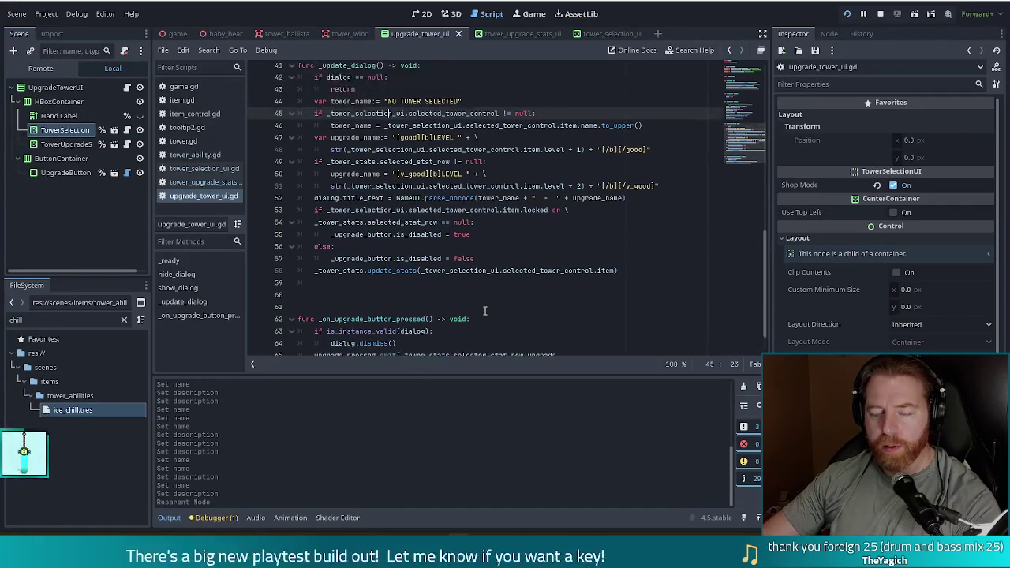
scroll(485, 310, up, 8)
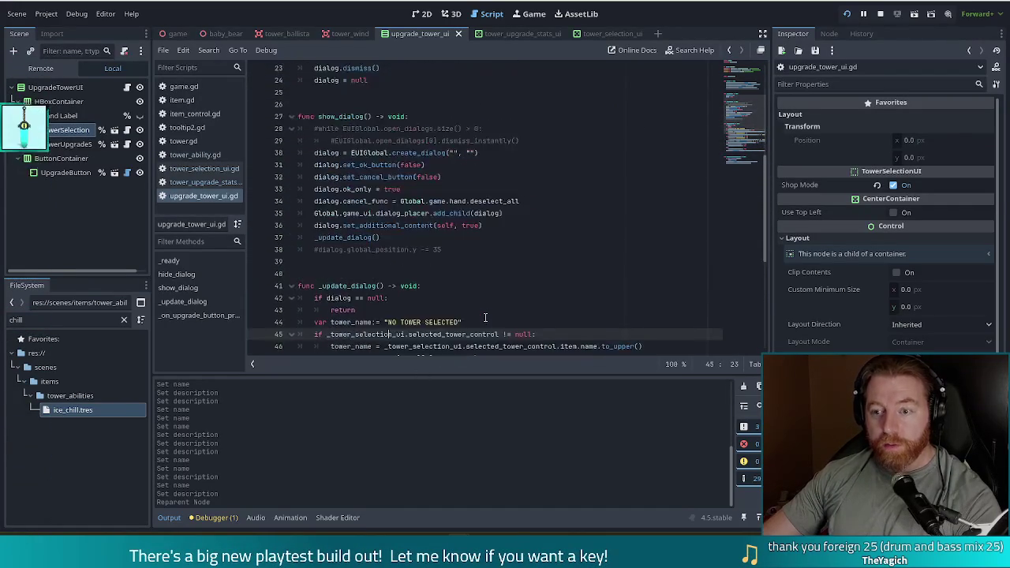
scroll(484, 317, up, 1)
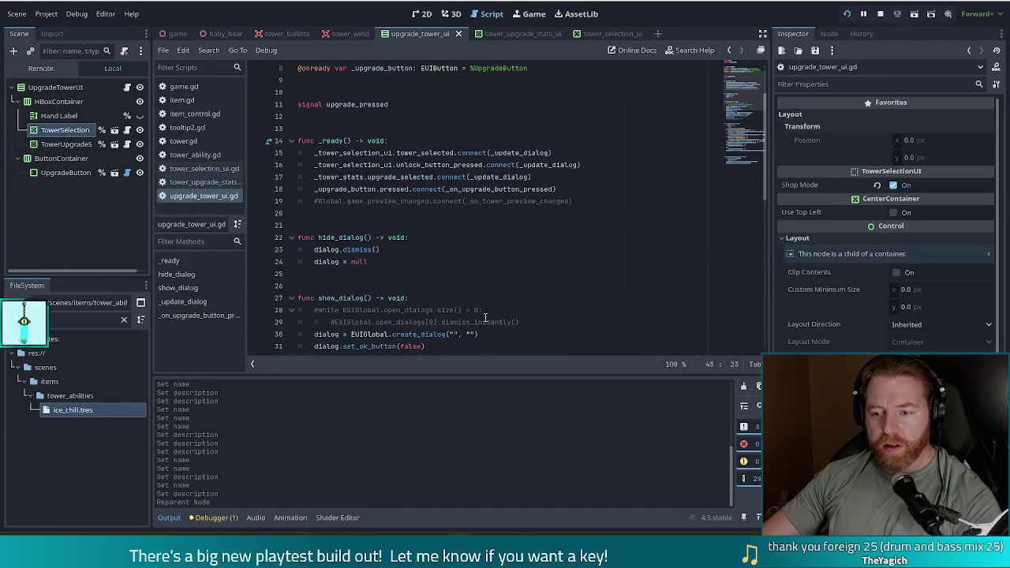
scroll(483, 313, up, 2)
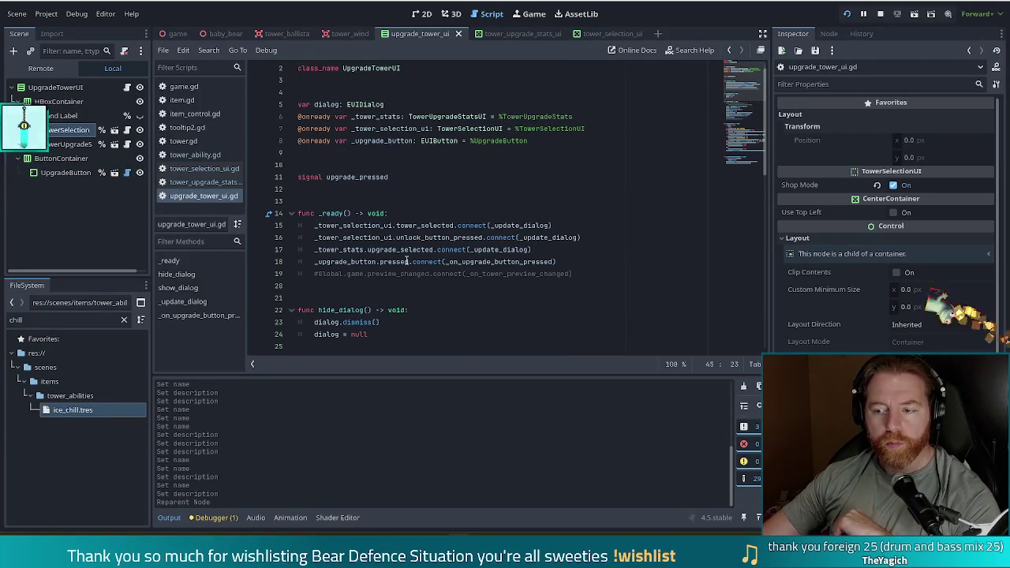
Jump from _ready to the _update_dialog definition and go to the is_disabled true line
click(493, 249)
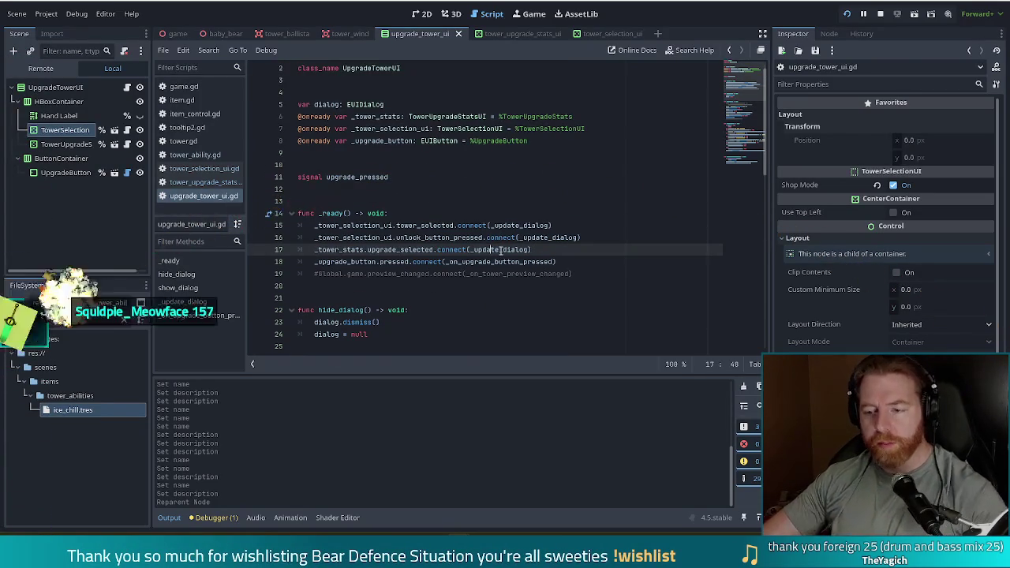
ctrl+click(500, 250)
scroll(460, 268, down, 2)
scroll(460, 272, down, 1)
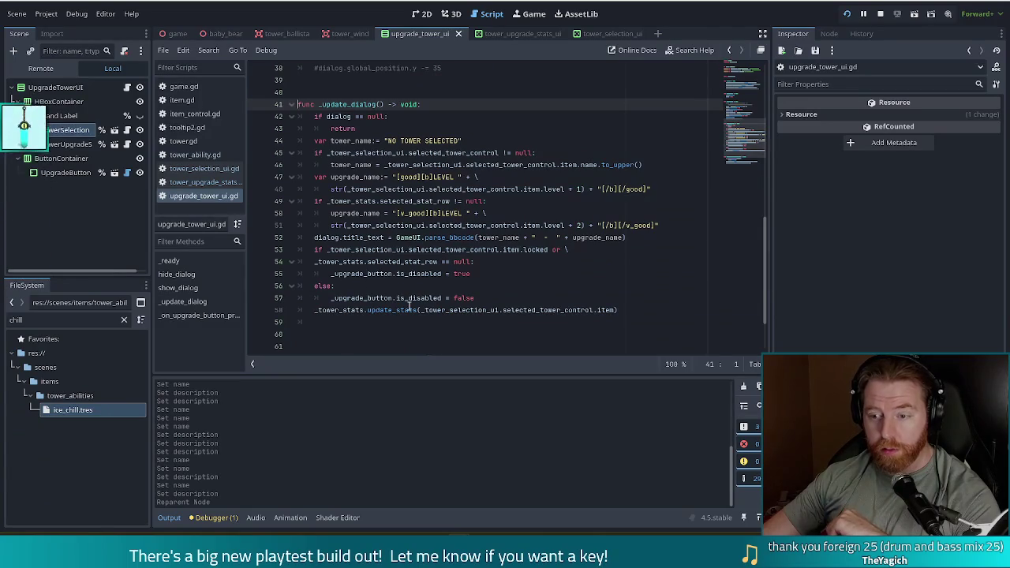
click(476, 300)
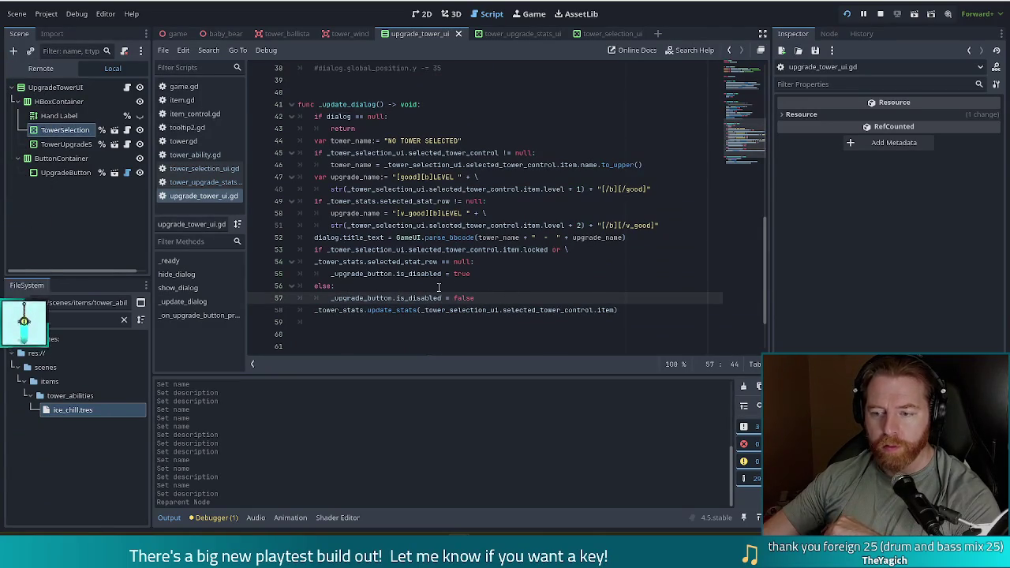
click(494, 275)
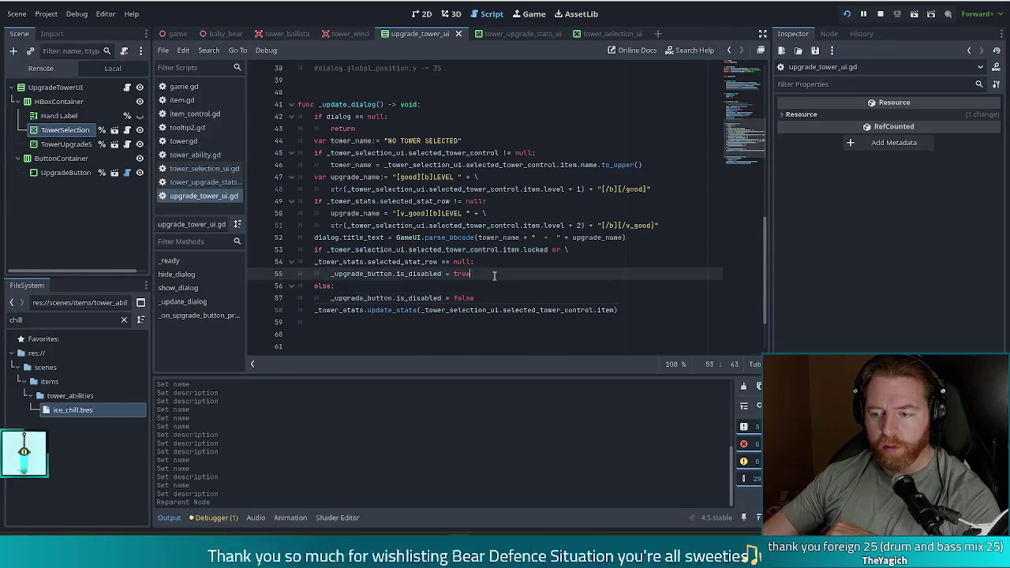
Add _upgrade_button.label_text = "SELECT STAT TO UPGRADE" below the is_disabled true line
key(Return)
text(_upgrade_button.)
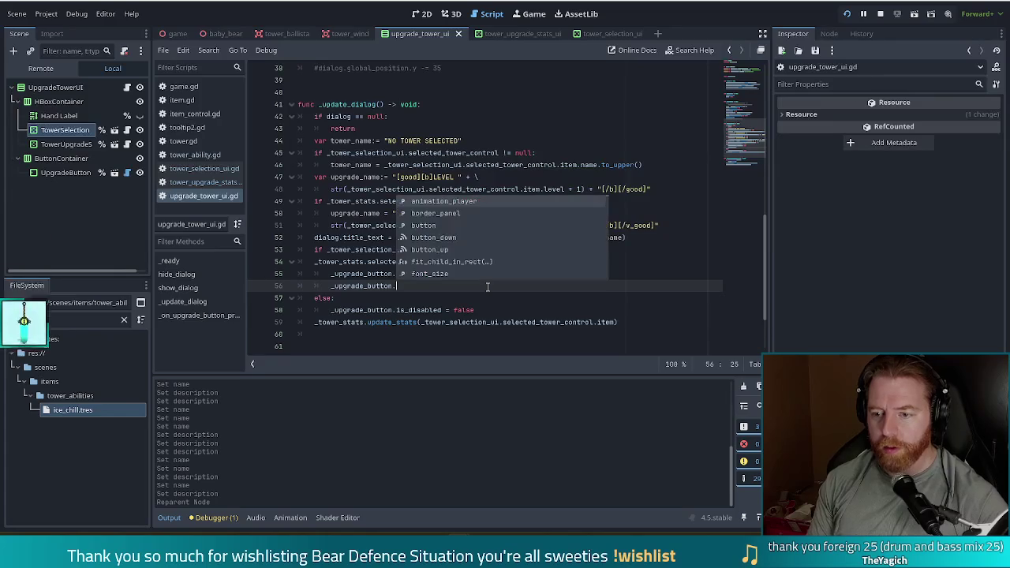
text(te)
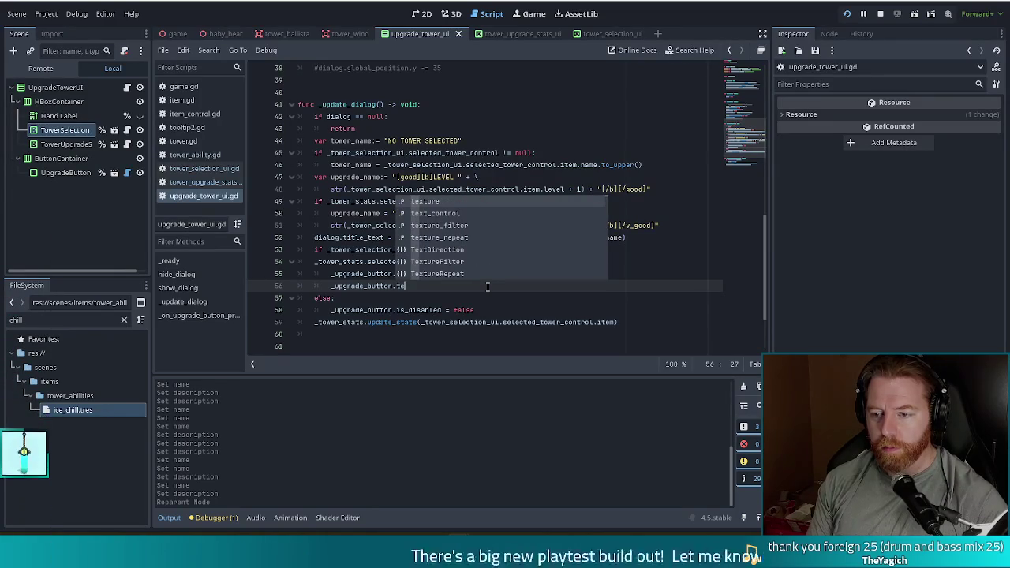
key(BackSpace)
key(BackSpace)
text(la)
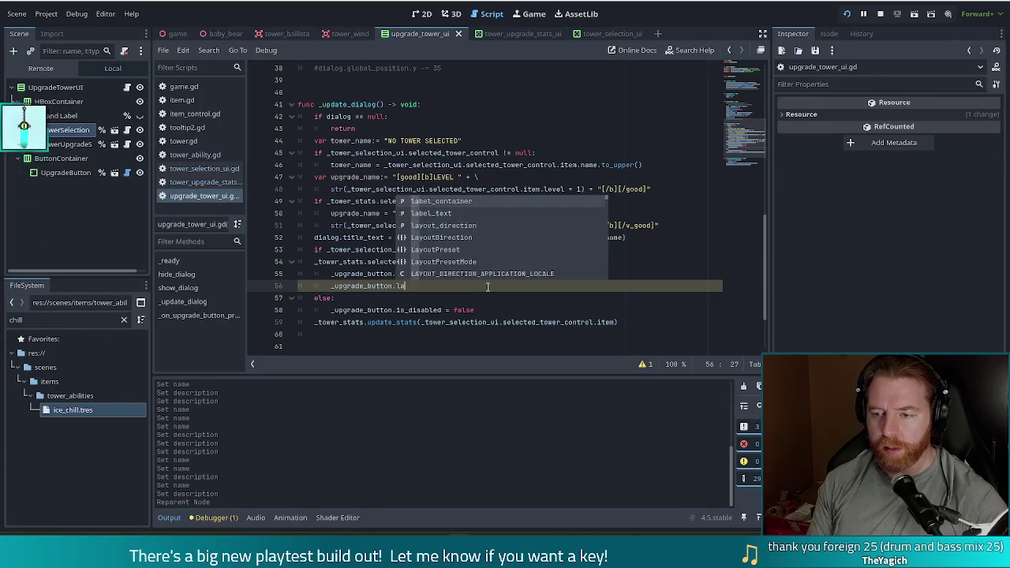
key(Down)
key(Return)
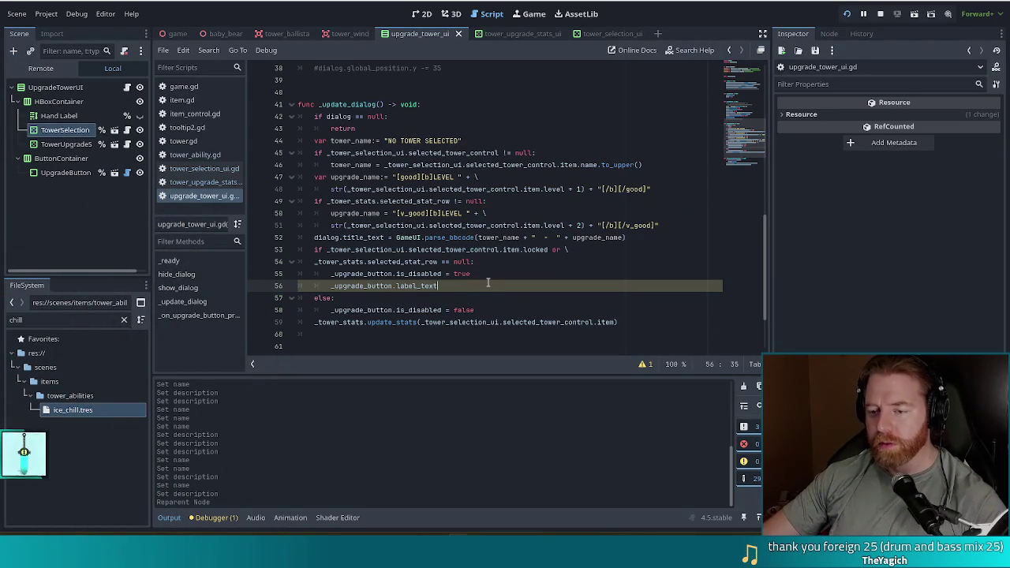
text( = )
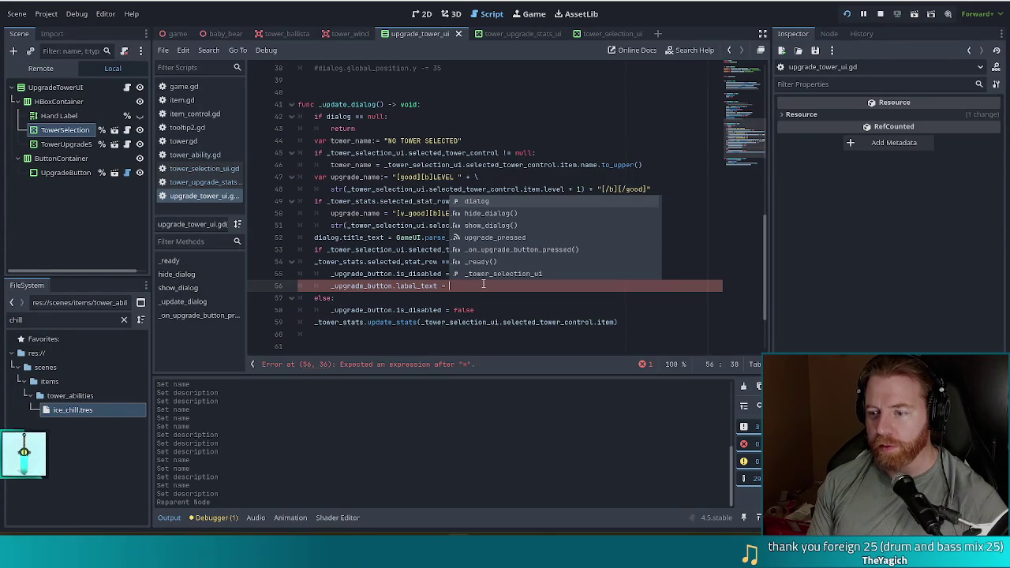
text("SELEC)
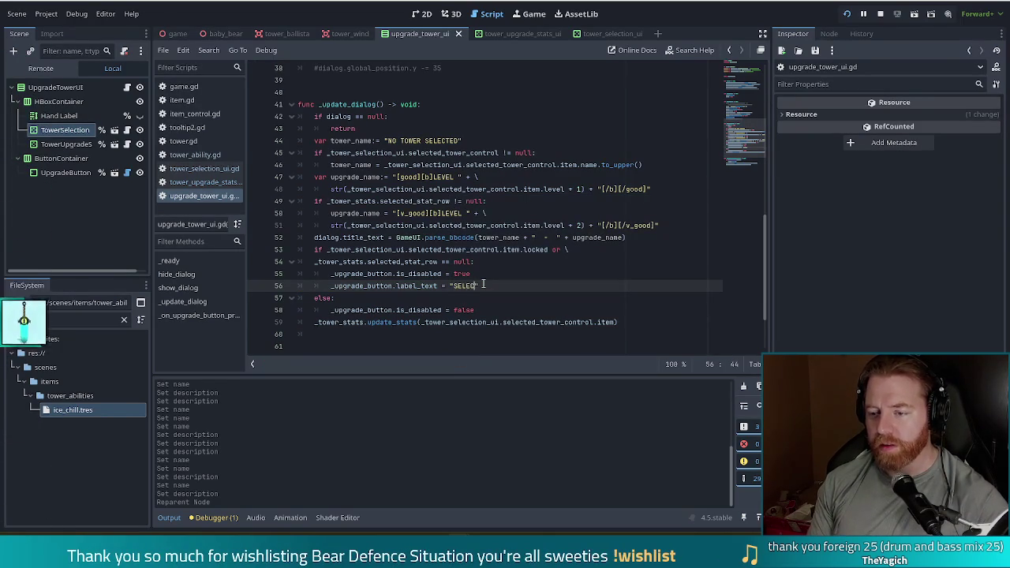
text(TAT)
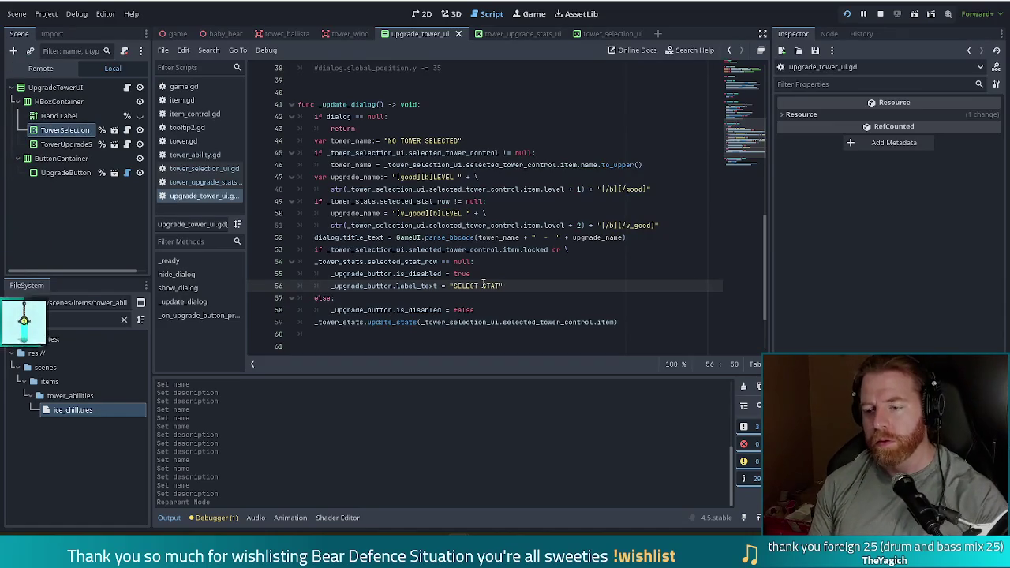
text(TO UPGRAD)
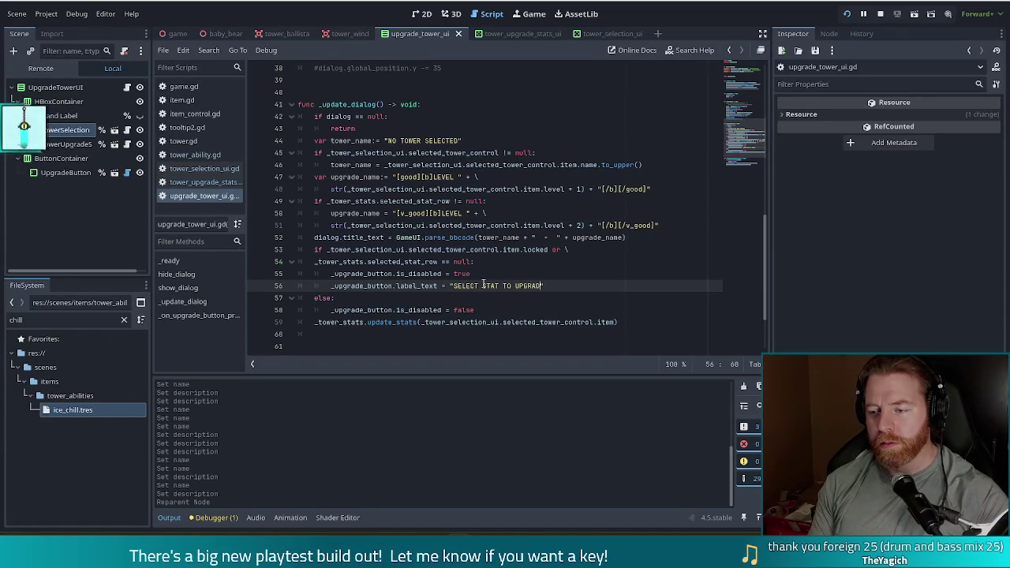
text(E)
key(Escape)
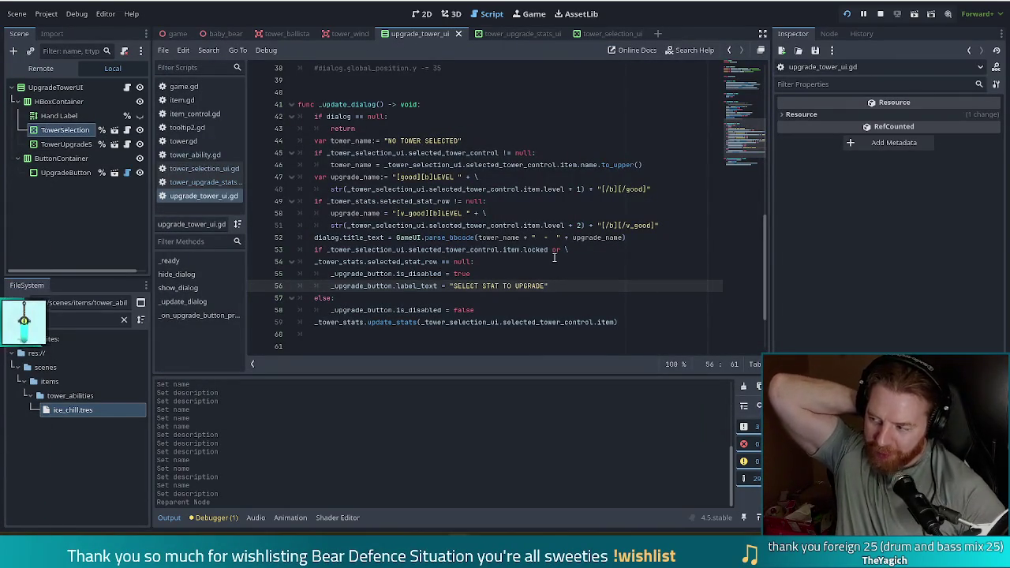
Paste the label_text line into the else branch and start changing its text to UPGRADE
drag(554, 285, 555, 275)
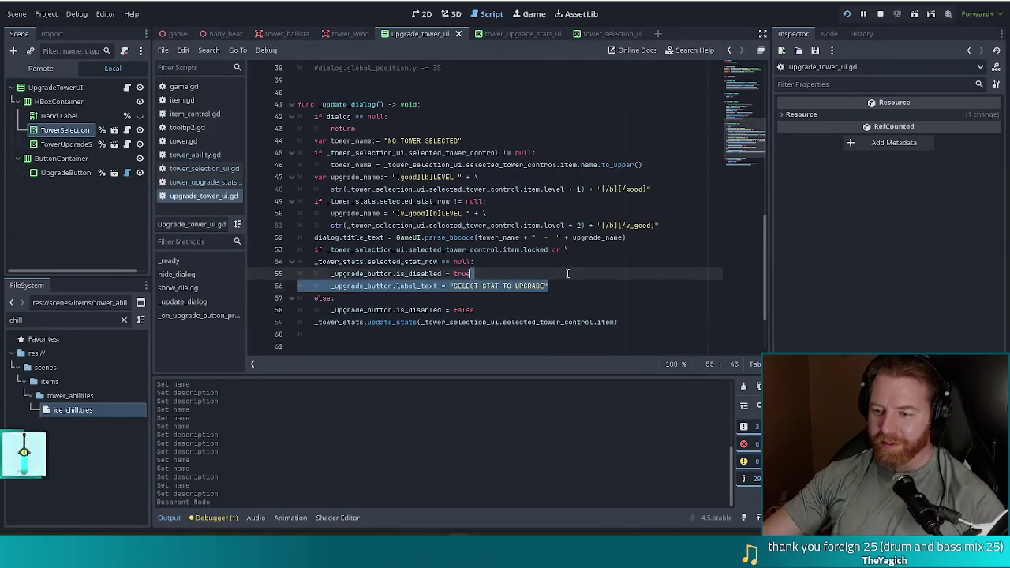
key(ctrl+c)
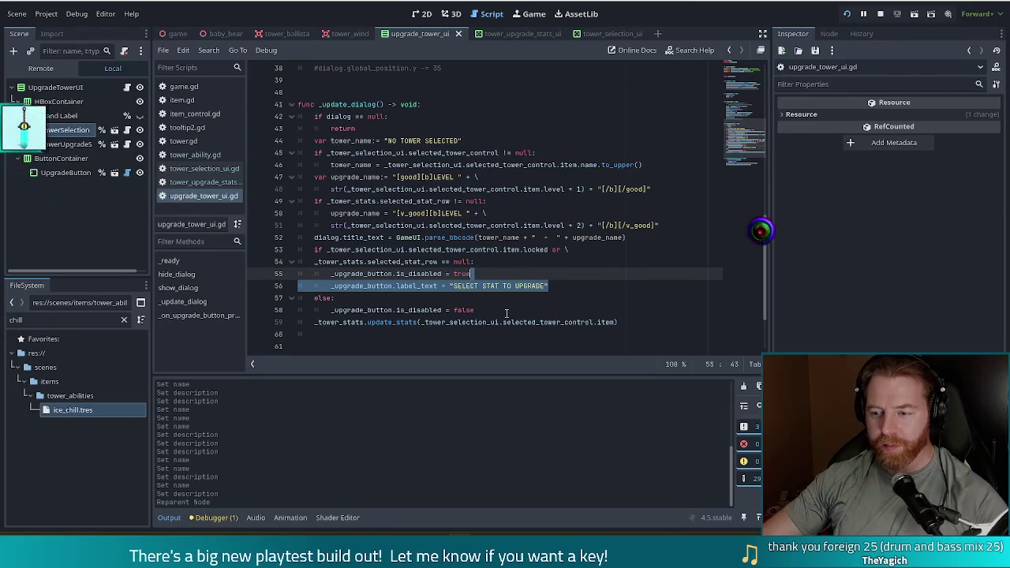
click(534, 311)
key(ctrl+v)
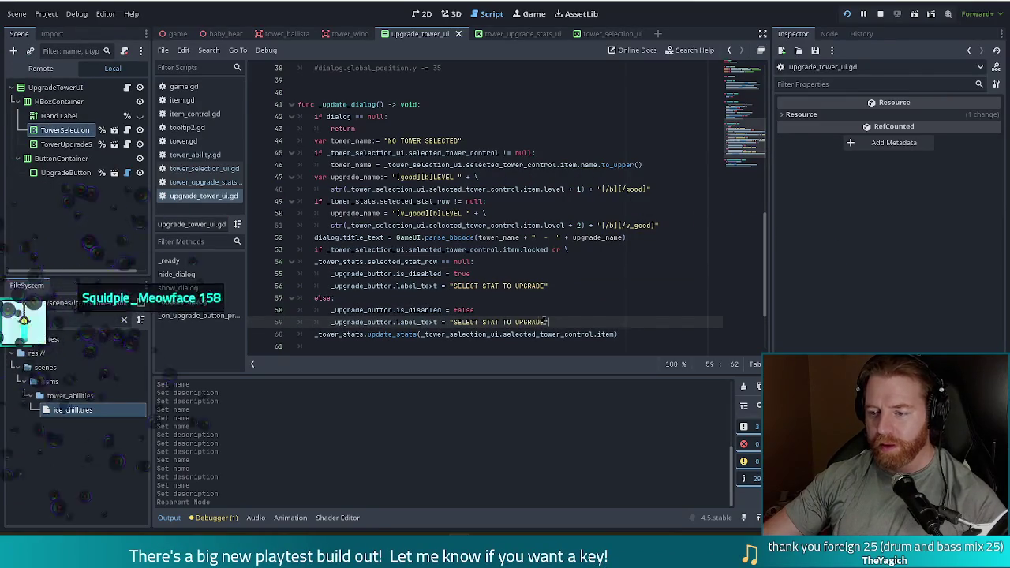
drag(544, 322, 453, 322)
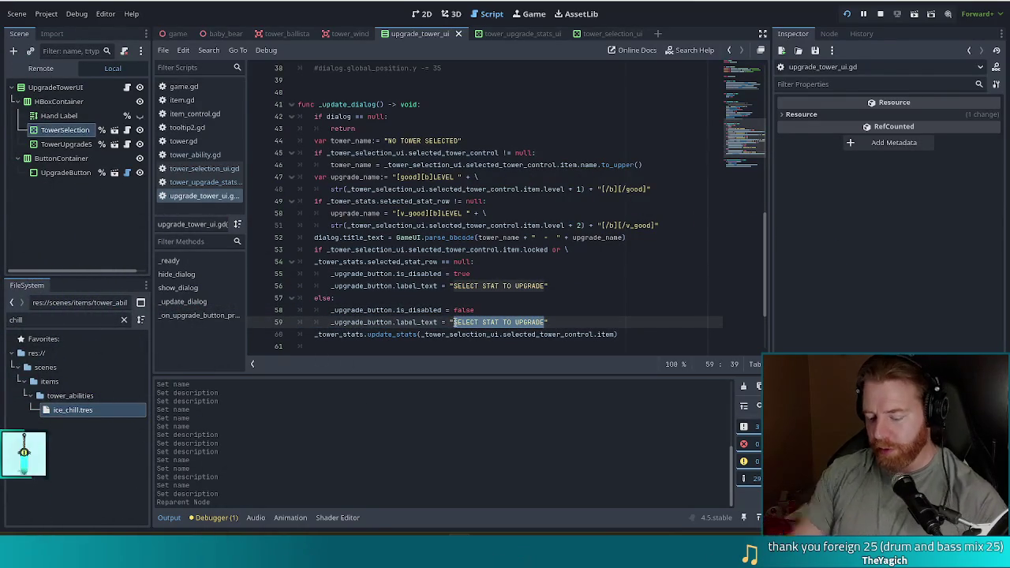
text(UP)
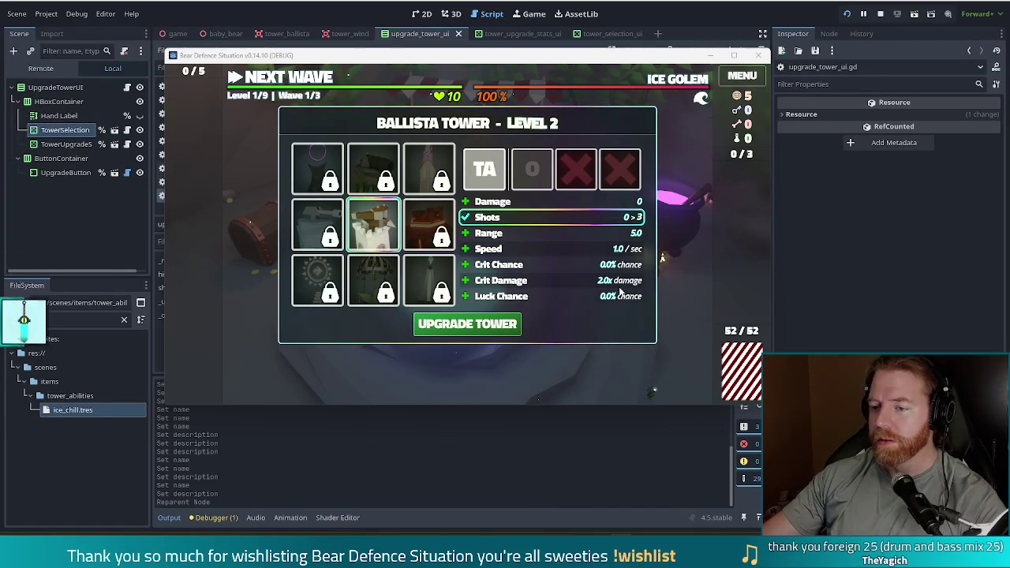
Toggle the Shots stat several times to confirm the upgrade button label switches
click(497, 223)
click(496, 222)
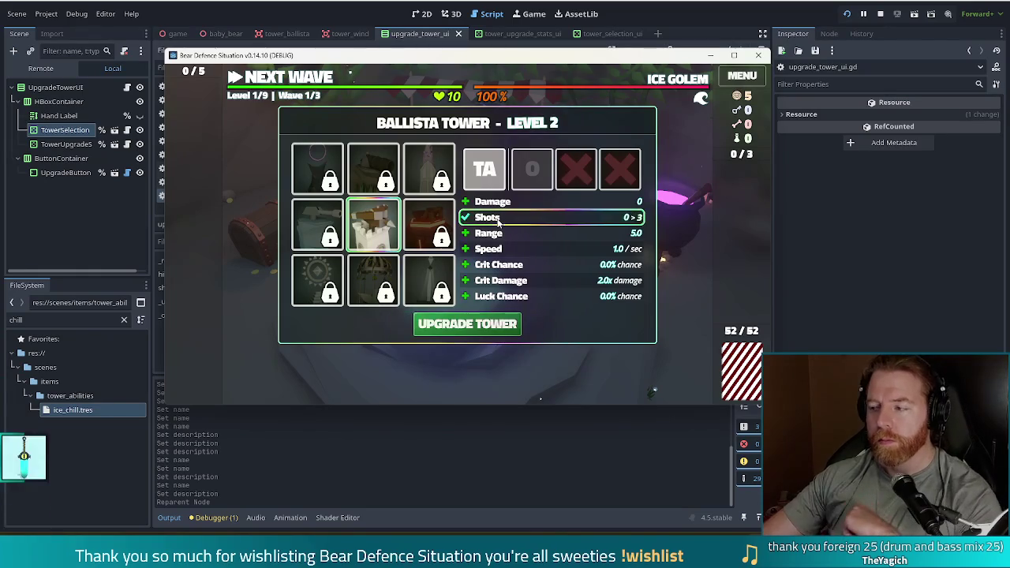
click(478, 224)
click(478, 224)
click(479, 222)
click(481, 221)
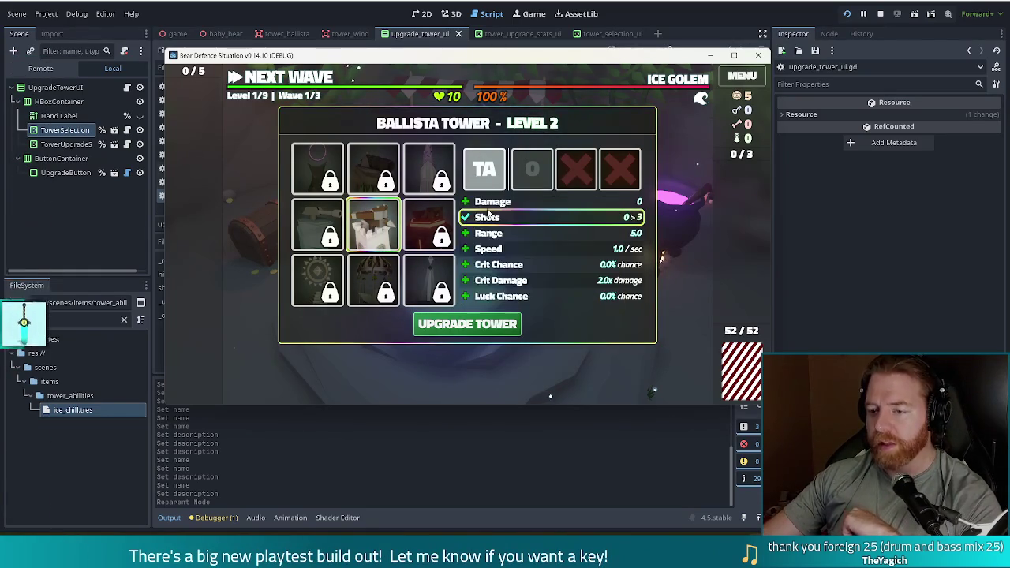
mouse_move(372, 229)
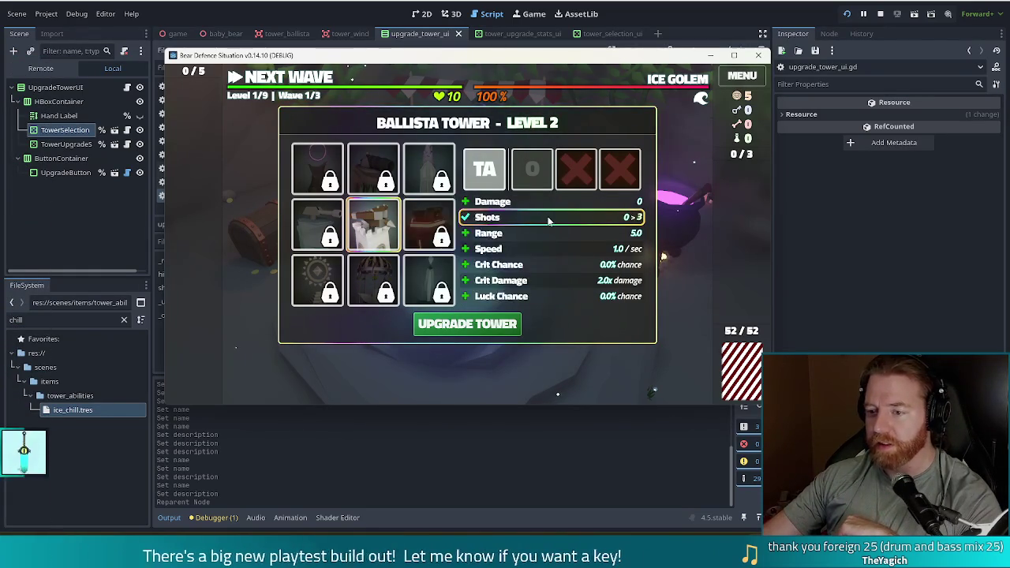
click(523, 220)
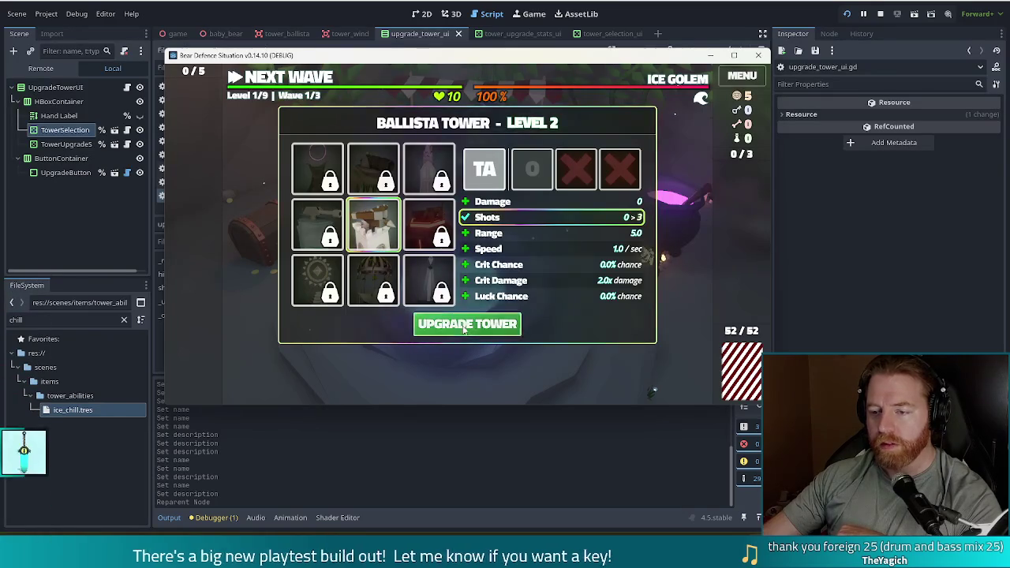
Close the Ballista tower panel, stop the game with F8, and filter the FileSystem dock for 'selected'
click(467, 323)
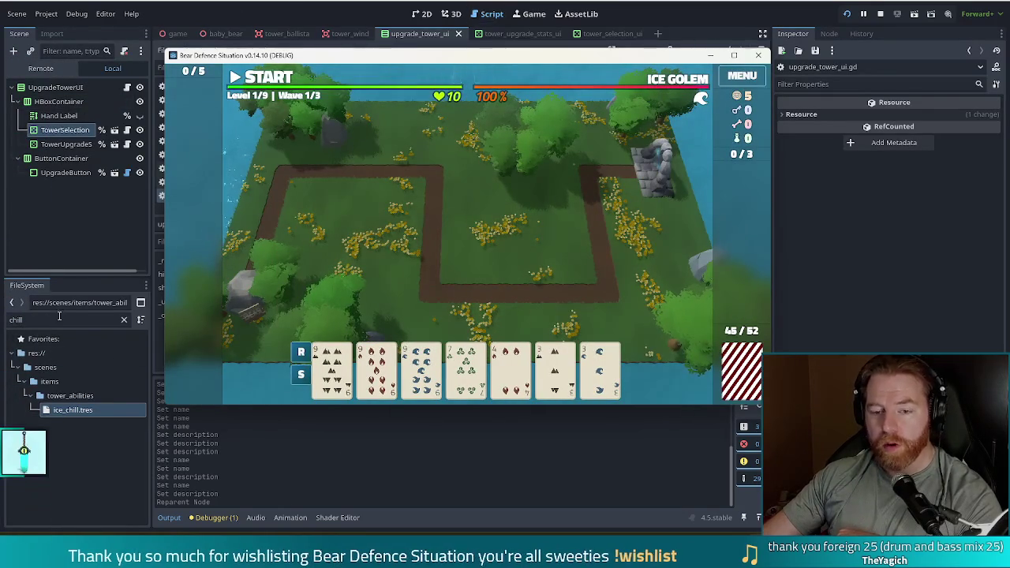
key(F8)
text(s)
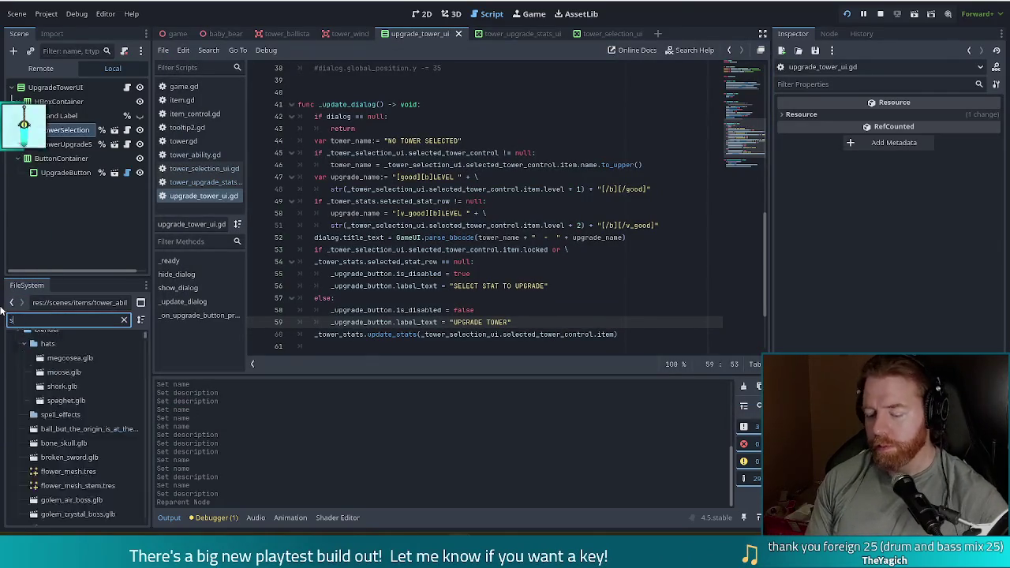
text(elected)
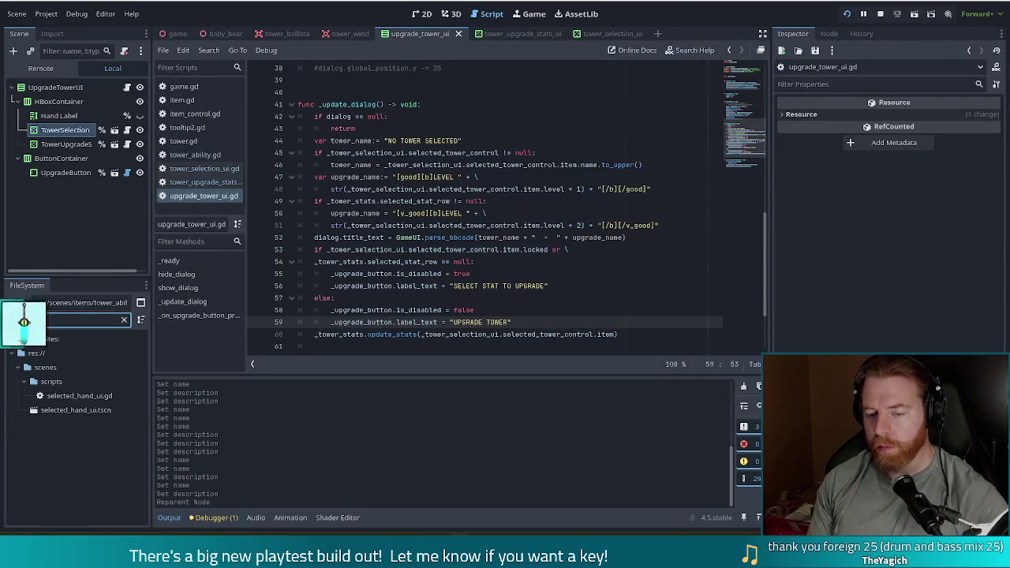
Open selected_hand_ui.tscn from the filtered FileSystem dock
double_click(73, 410)
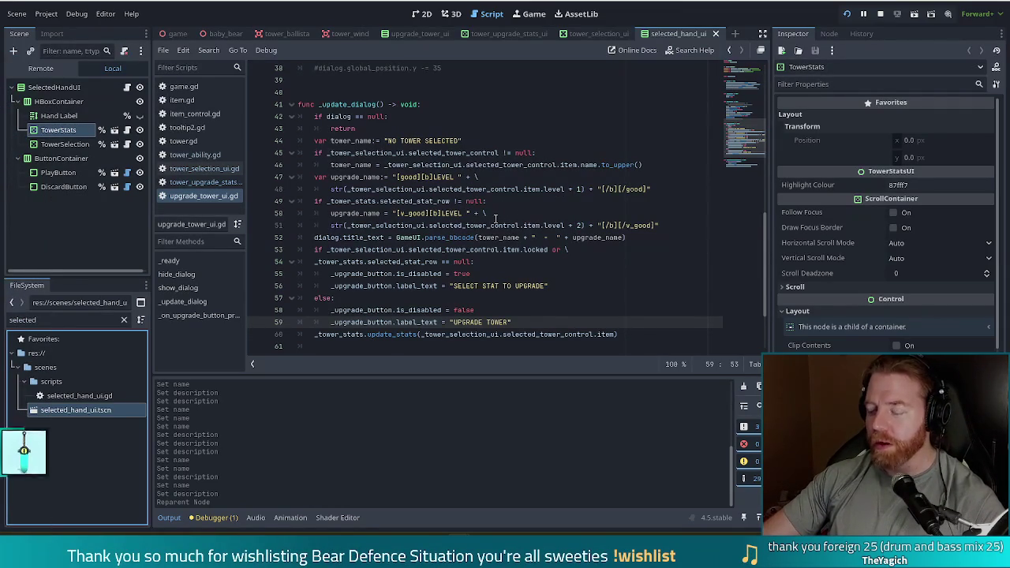
Switch selected_hand_ui to the 2D view, save it, and select the HBoxContainer node
click(421, 14)
key(ctrl+s)
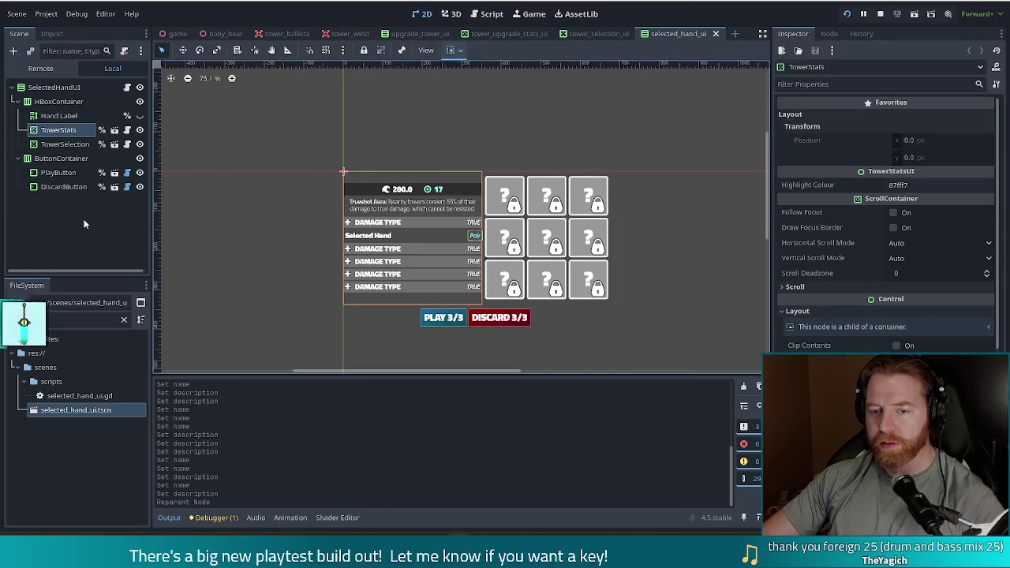
click(86, 218)
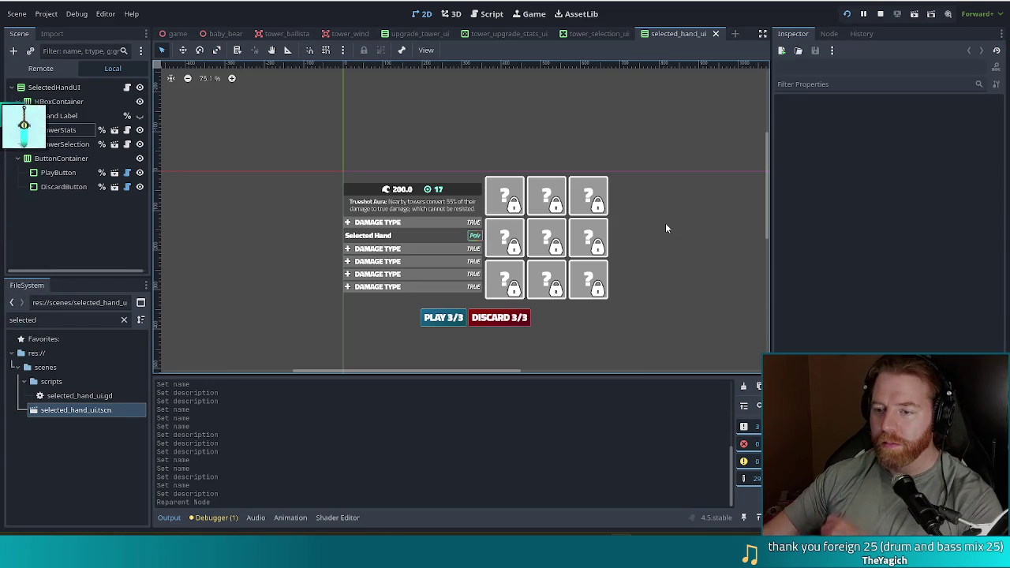
click(69, 104)
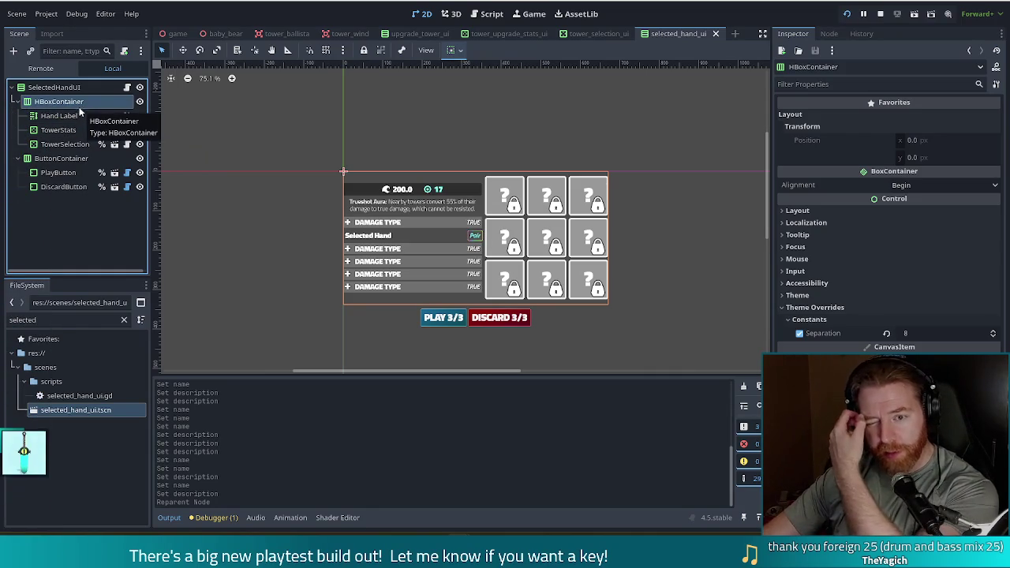
Move the TowerSelection node above TowerStats in HBoxContainer and save the scene
click(58, 131)
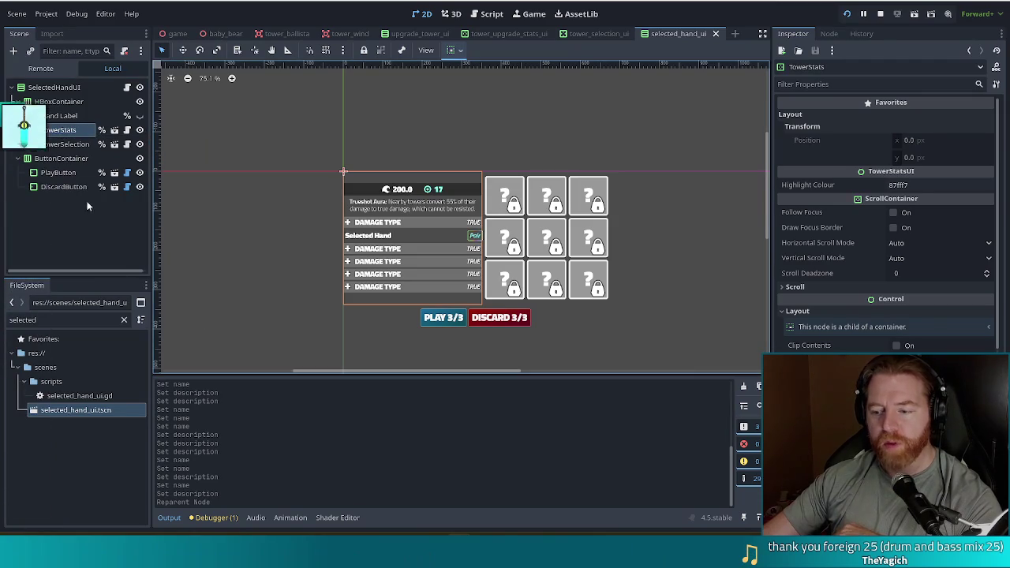
click(59, 149)
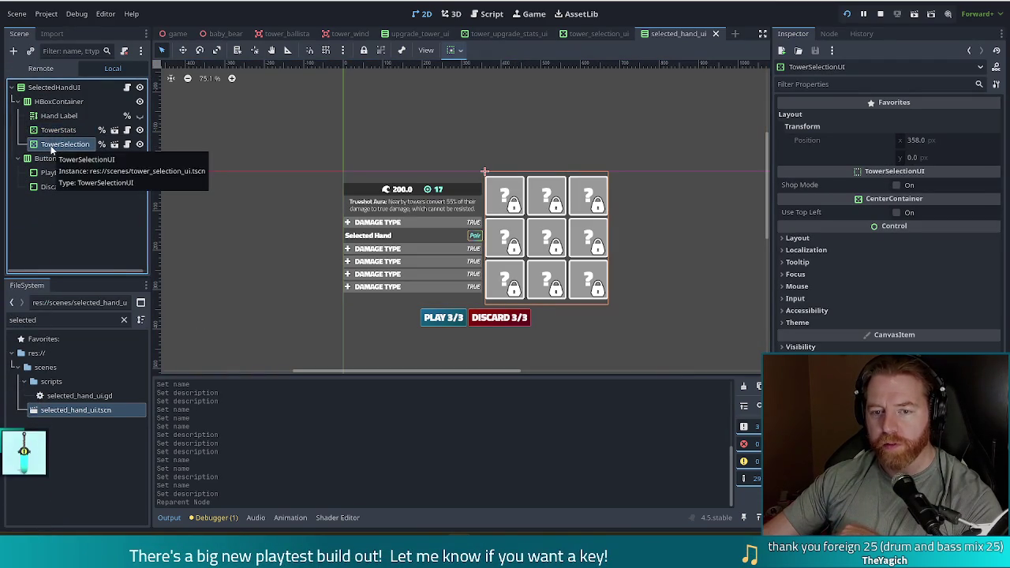
click(62, 132)
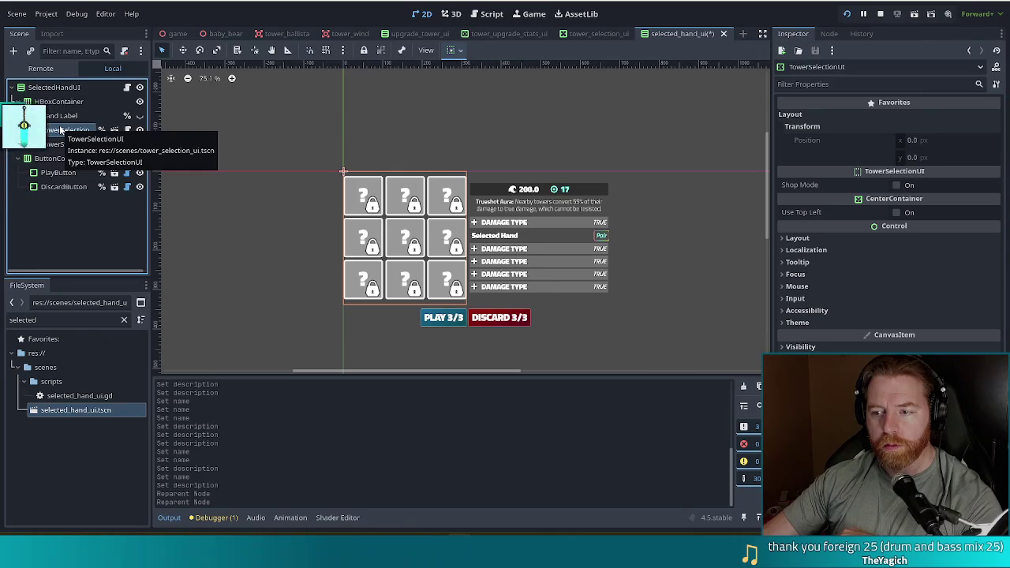
click(90, 241)
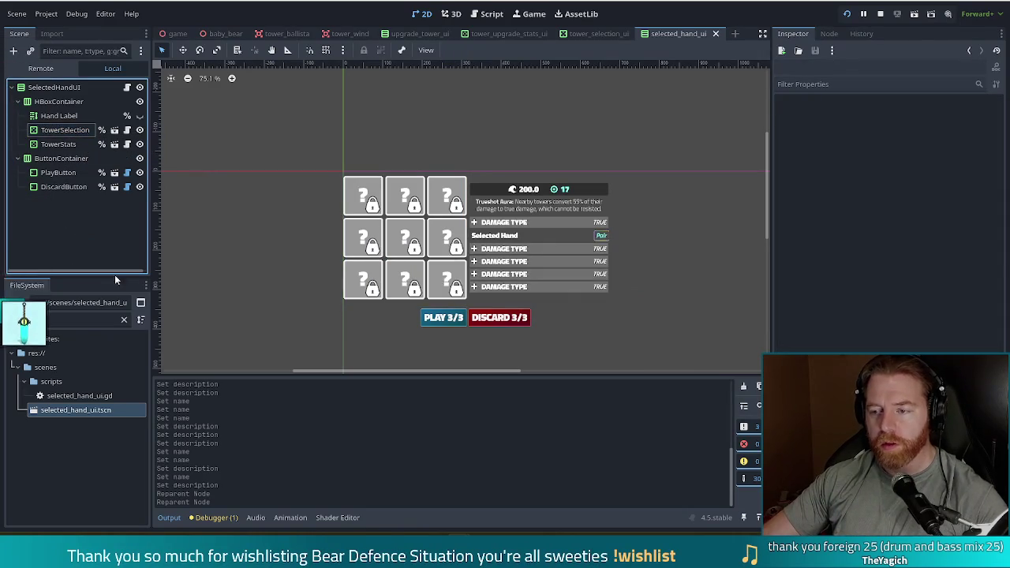
key(ctrl+s)
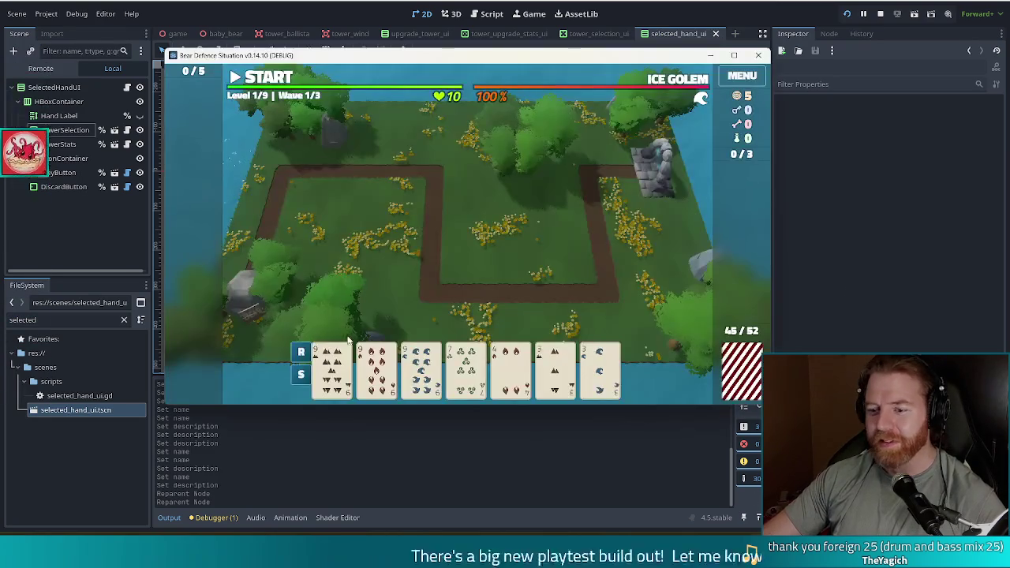
Run the project and nudge the game window showing the Ballista Tower build panel
click(381, 387)
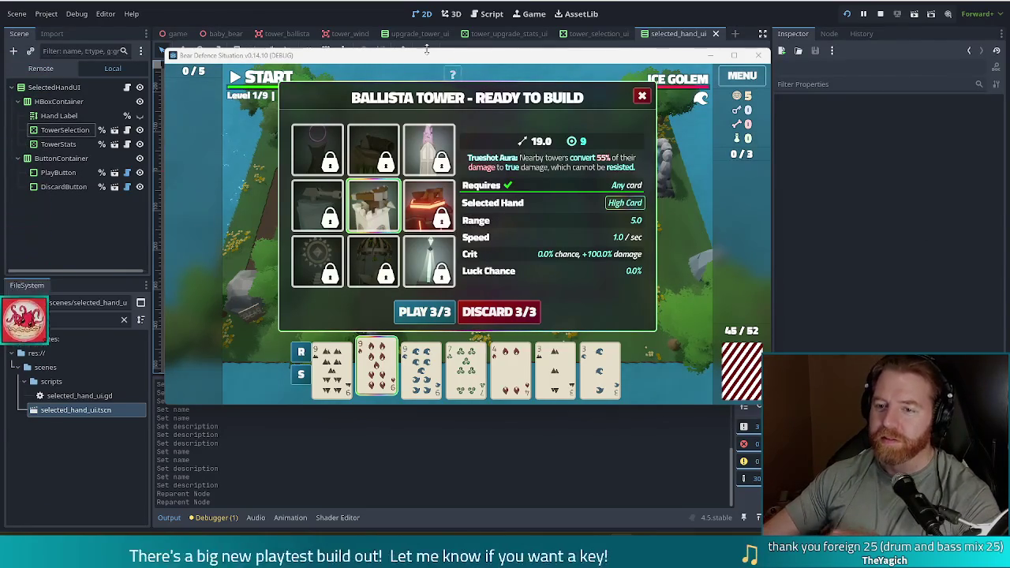
mouse_move(512, 63)
mouse_down()
mouse_move(466, 61)
mouse_move(489, 87)
mouse_move(509, 76)
mouse_up()
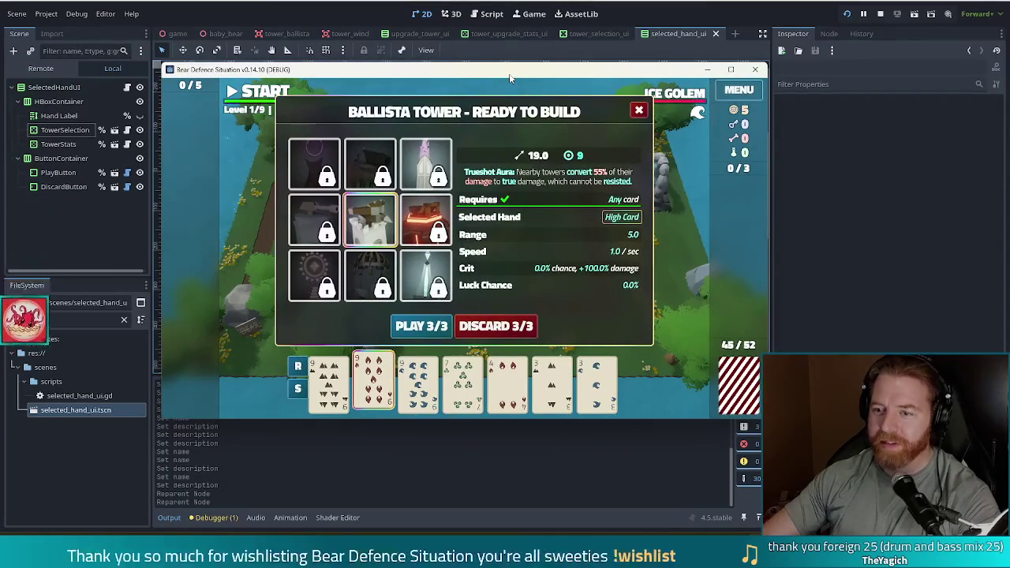
mouse_move(501, 81)
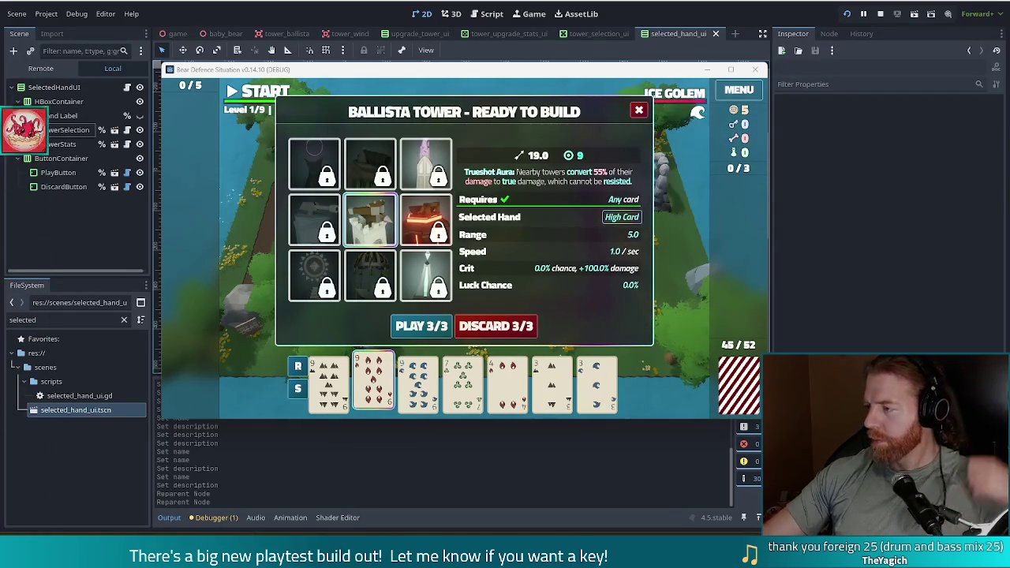
drag(457, 70, 415, 27)
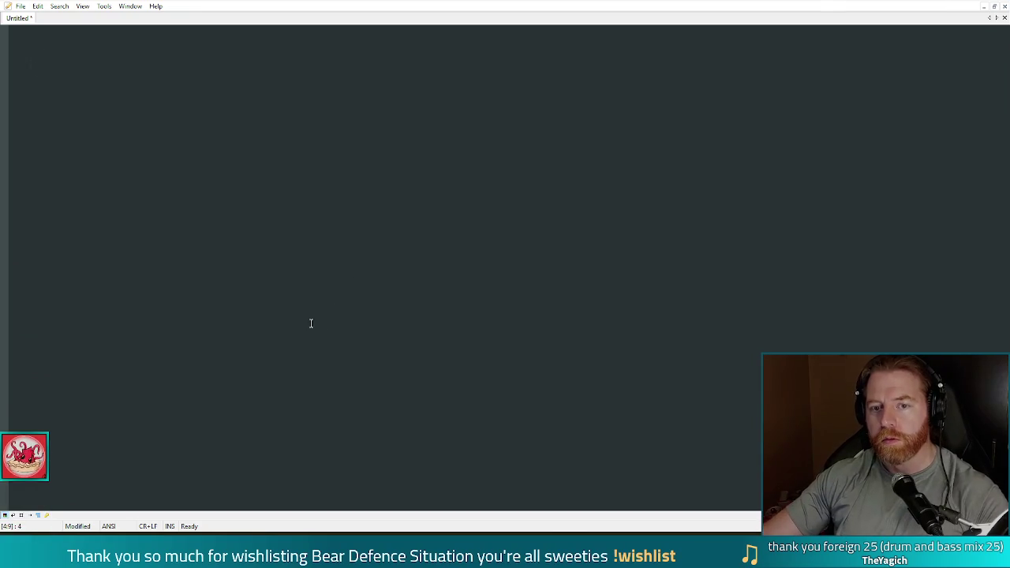
Enter the four chat viewers' usernames on separate lines of the Untitled document
text(balint)
key(Return)
text(roz)
key(Return)
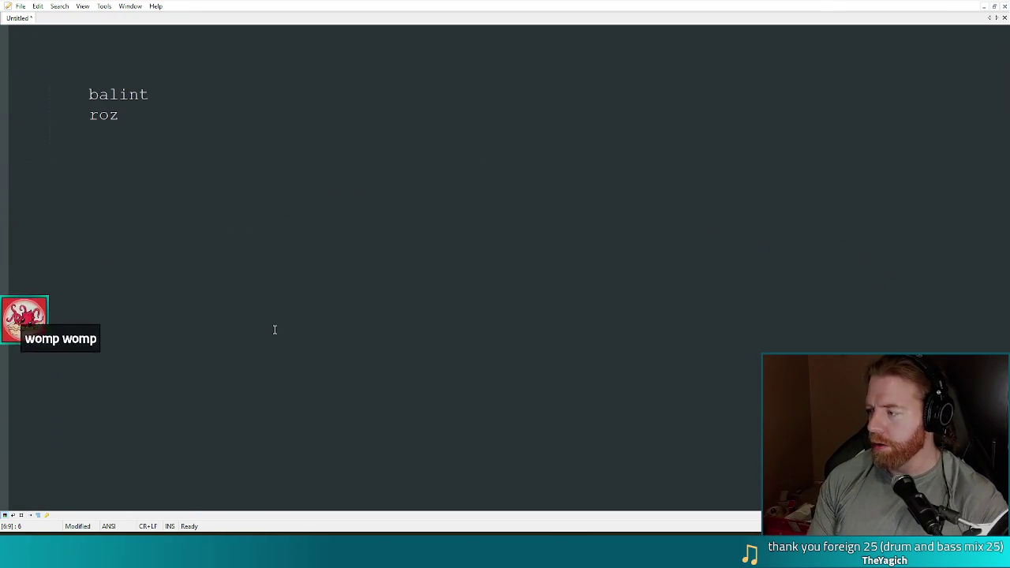
text(booya)
key(Return)
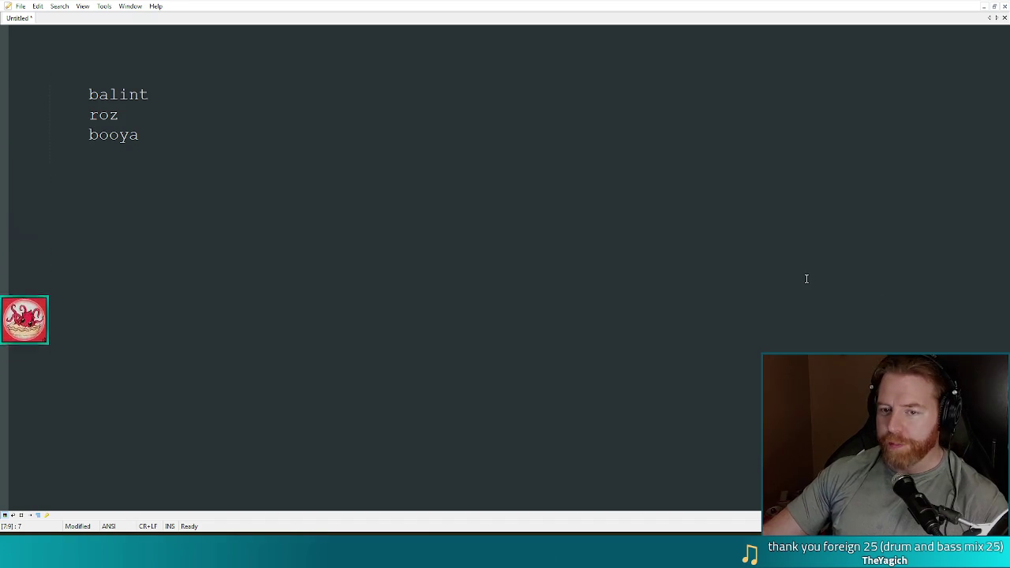
text(chapel)
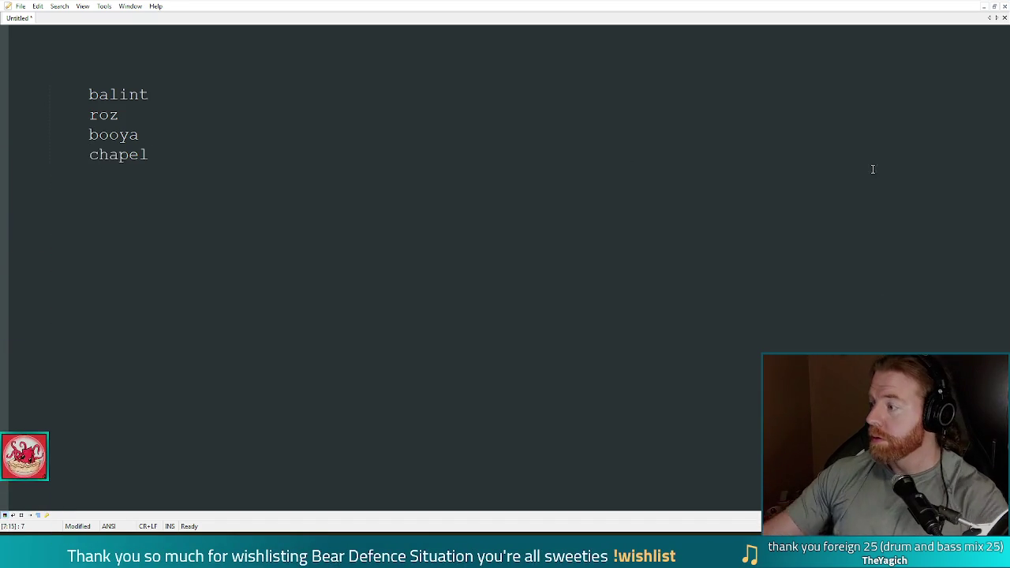